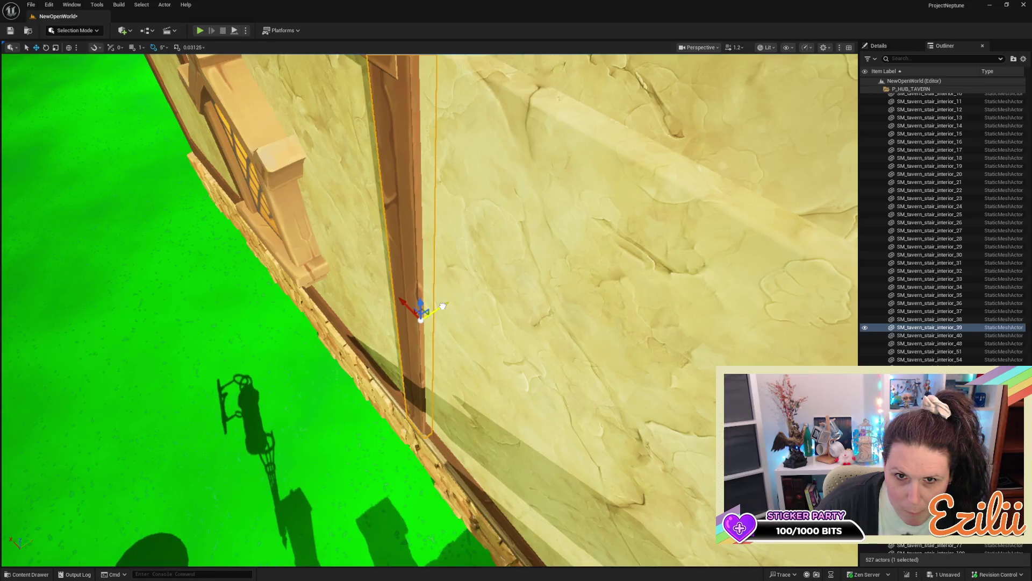
Step: Nudge the vertical beam SM_tavern_stair_interior_39 sideways along Y toward the plaster panel
left_click(553, 316)
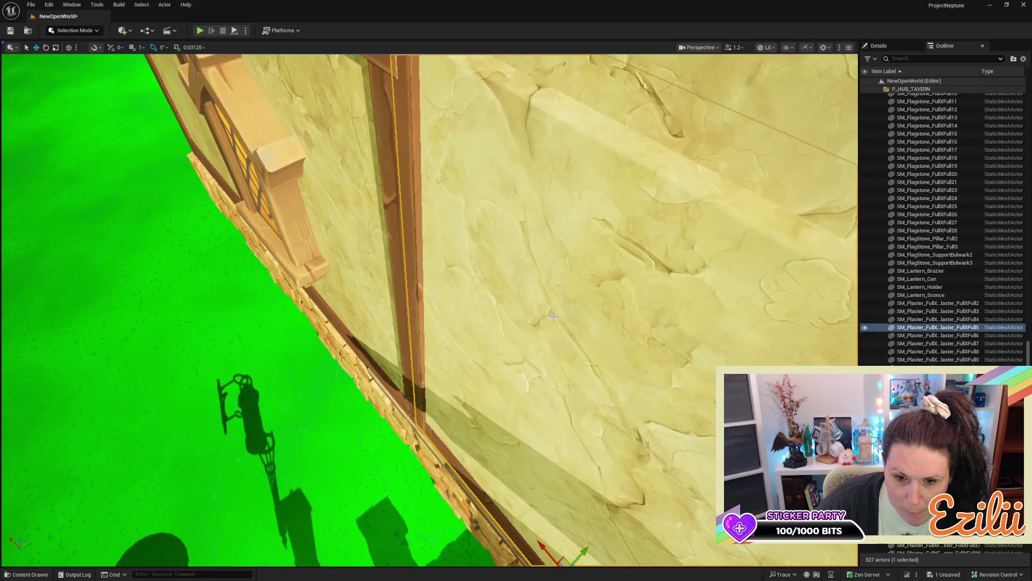
left_click(413, 240)
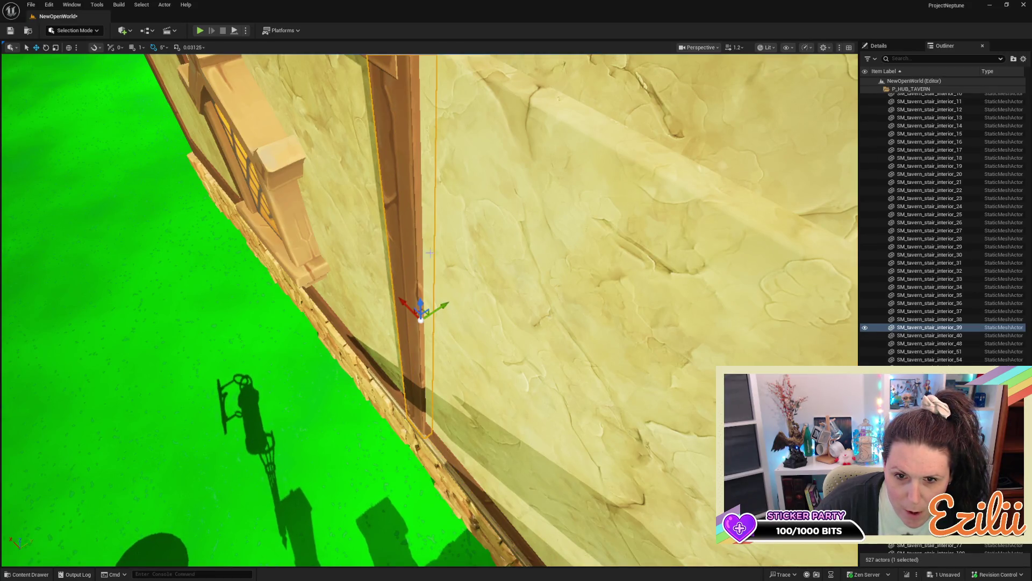
left_click_drag(445, 309, 428, 355)
left_click(444, 308)
left_click_drag(458, 307, 476, 428)
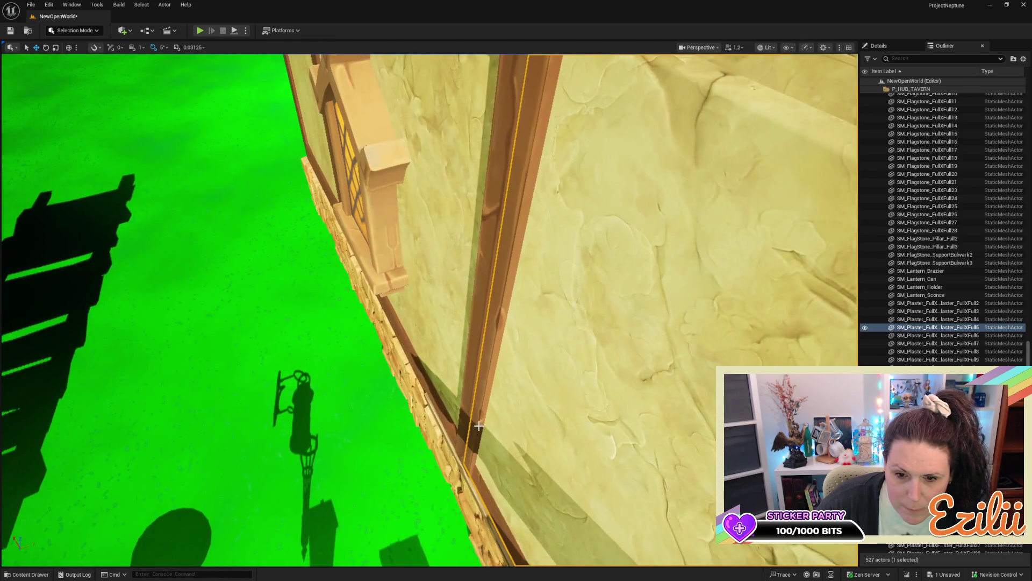
left_click(476, 428)
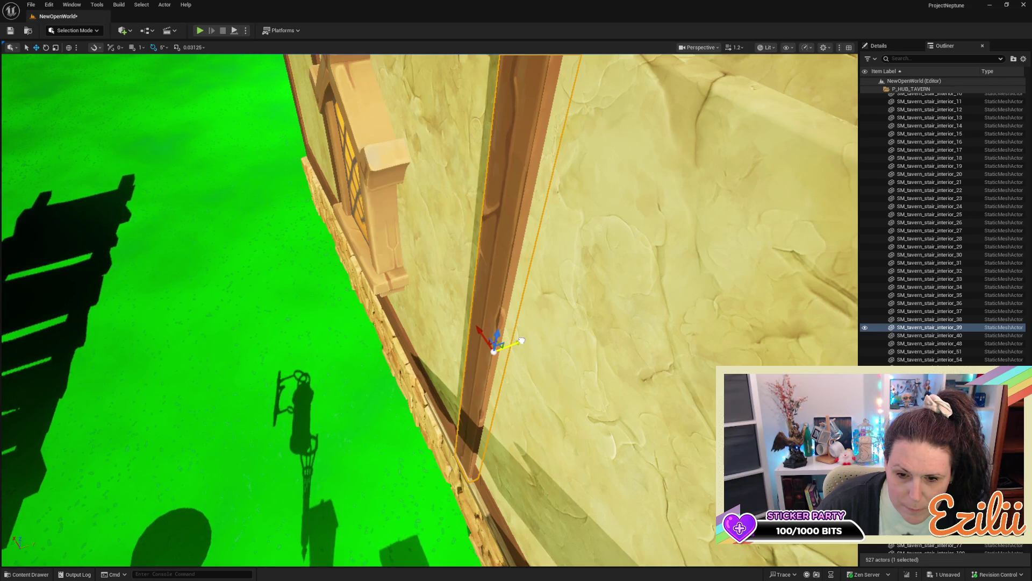
Step: Fine-tune the vertical beam so it sits flush with the framed plaster wall
left_click(627, 350)
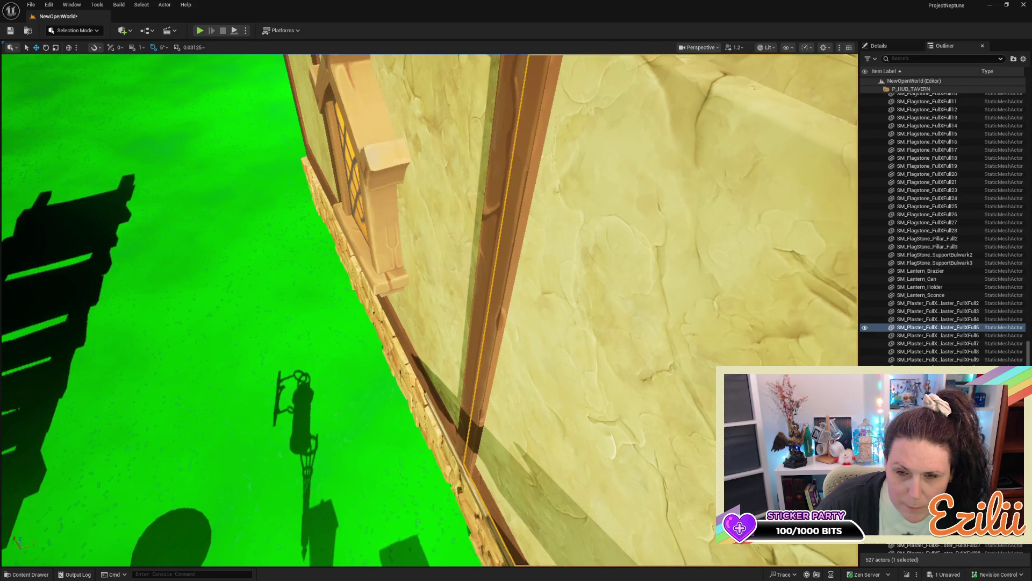
key("f")
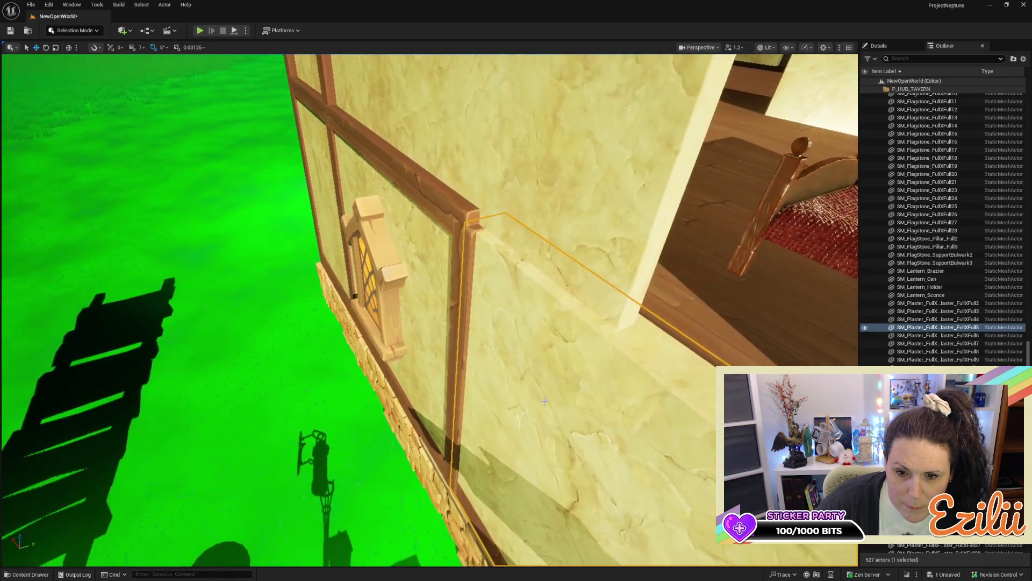
left_click(455, 396)
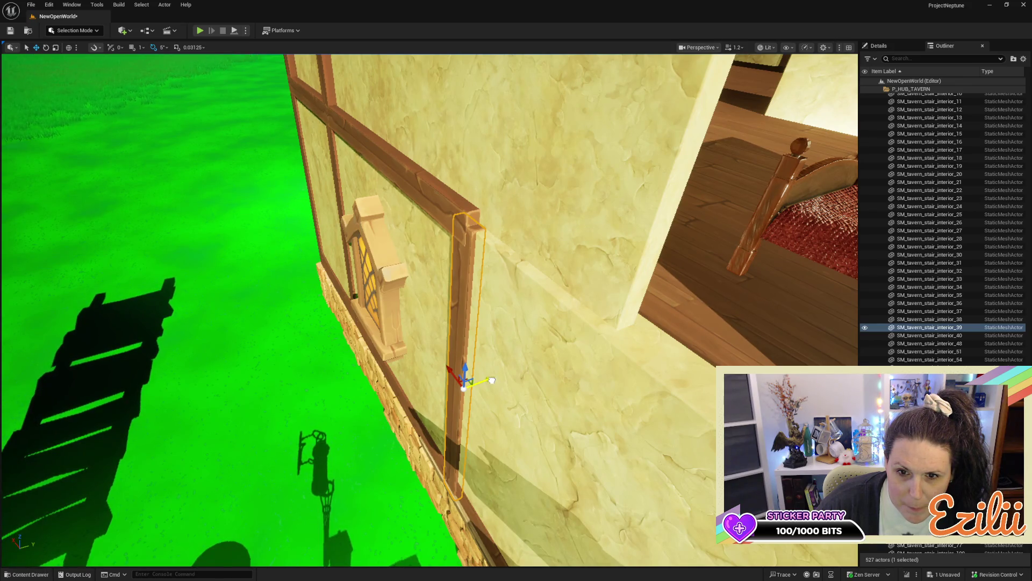
left_click_drag(492, 379, 492, 380)
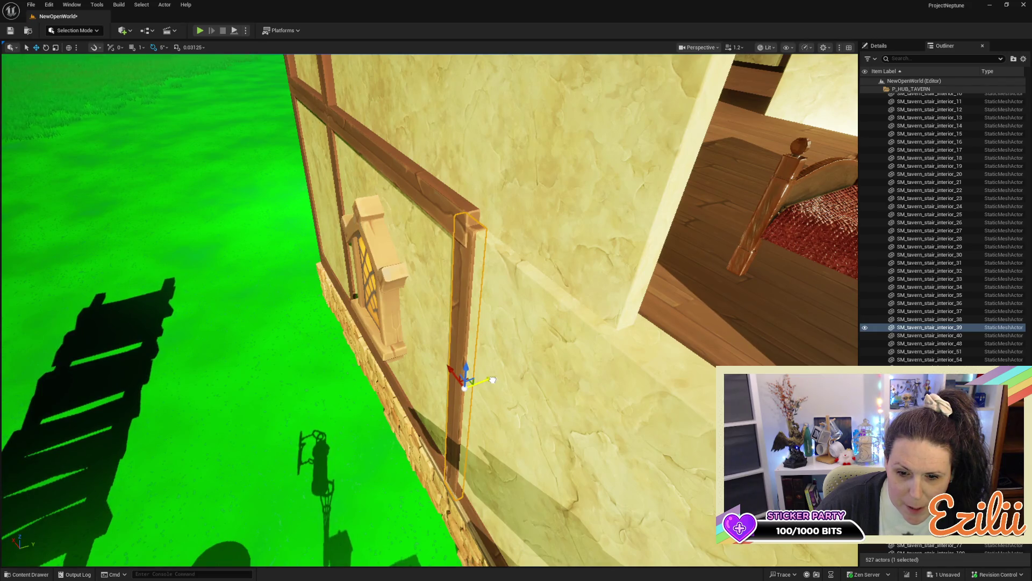
key("f")
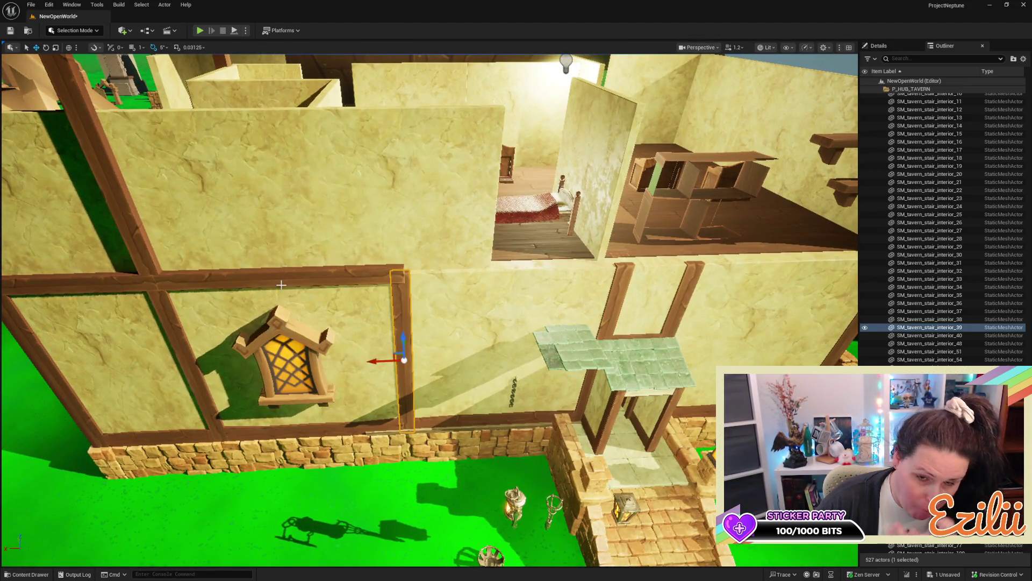
left_click(296, 277)
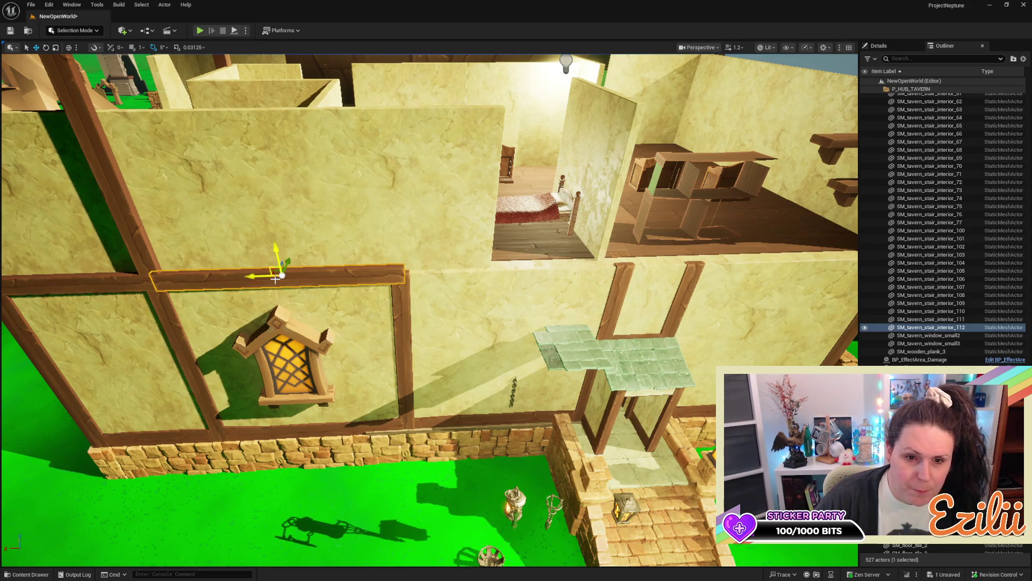
Step: Duplicate the horizontal beam to the right and flip the left beam 180 degrees
mouse_move(274, 278)
left_mouse_down()
mouse_move(580, 272)
mouse_move(526, 288)
mouse_move(498, 310)
left_mouse_up()
left_click(295, 274)
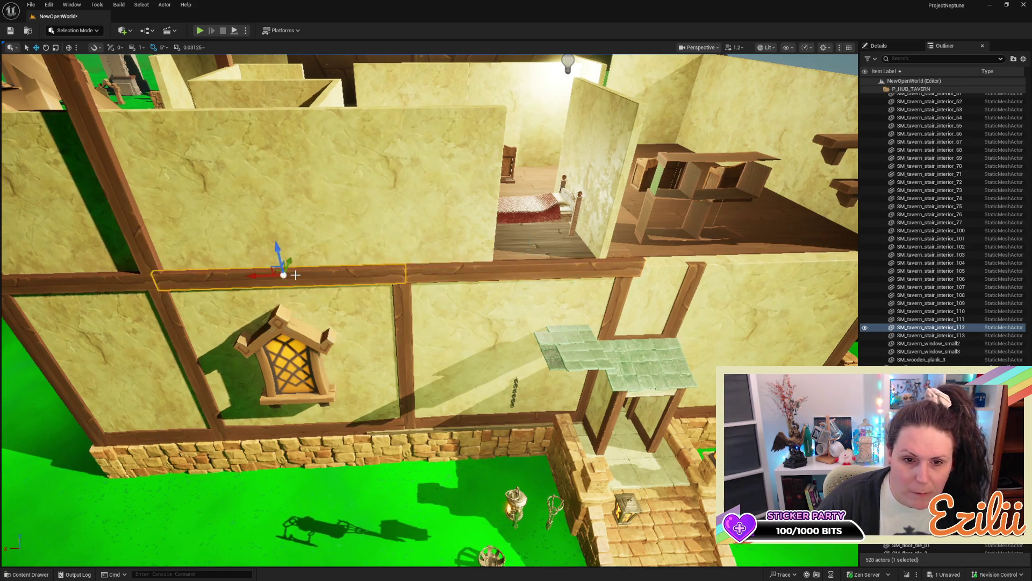
key("e")
mouse_move(326, 273)
left_mouse_down()
mouse_move(339, 271)
mouse_move(205, 264)
left_mouse_up()
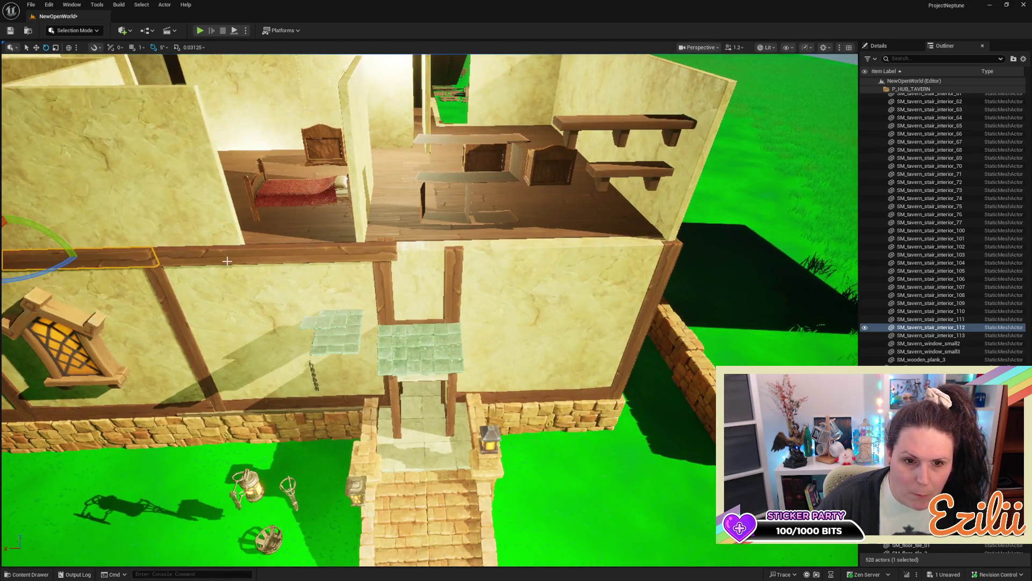
Step: Duplicate the beam near the doorway over to the doorway's right side
left_click(228, 259)
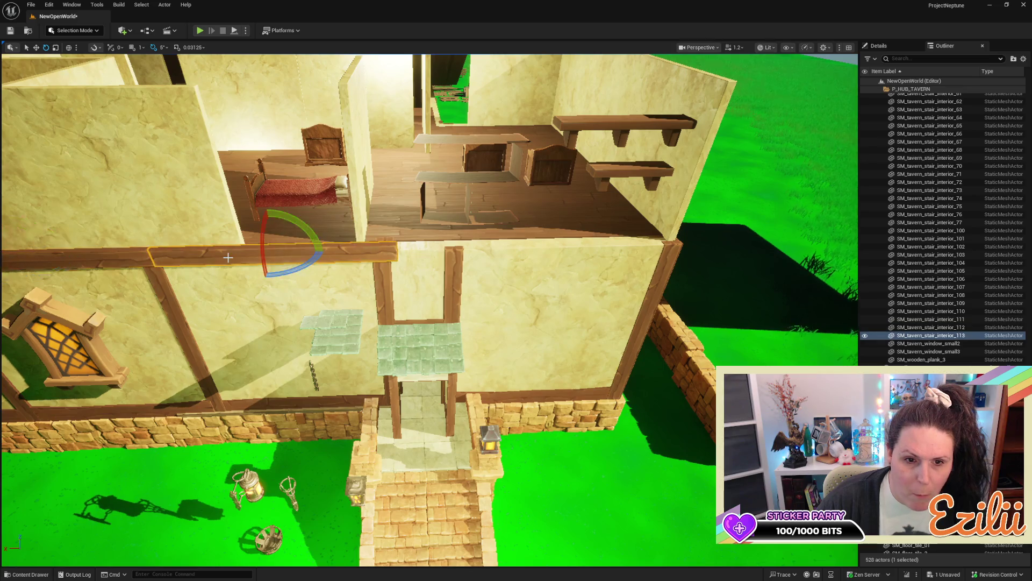
key("w")
left_click_drag(241, 256, 533, 259, "alt")
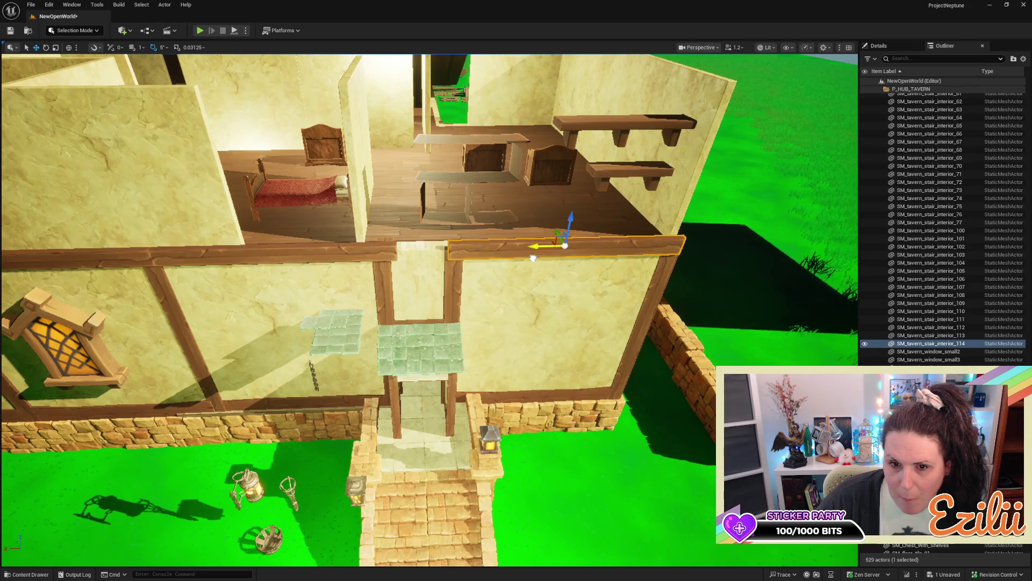
Step: Shorten the beam left of the doorway and slide it right toward the doorway
left_click(321, 256)
key("r")
left_click_drag(251, 253, 241, 260)
key("w")
key("r")
key("w")
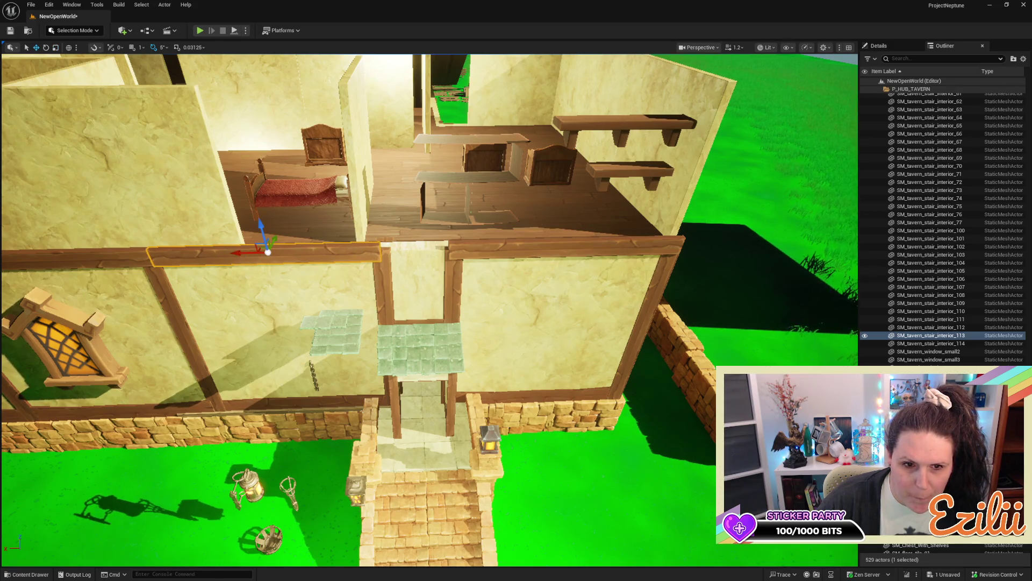
key("w")
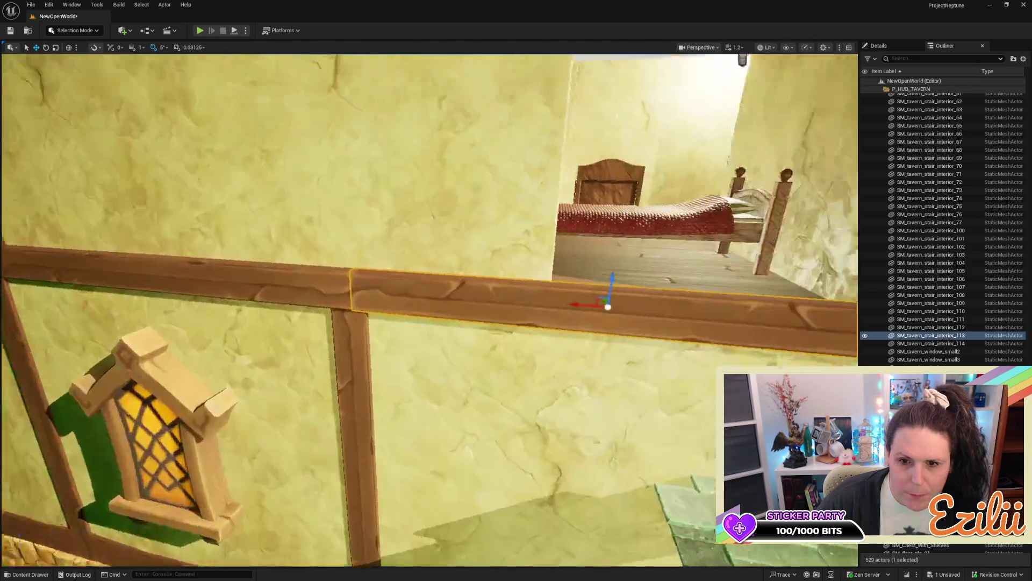
left_click_drag(302, 258, 301, 288)
mouse_move(445, 277)
left_mouse_down()
mouse_move(454, 278)
mouse_move(425, 296)
mouse_move(408, 267)
left_mouse_up()
Step: Scale the centre header beam longer so it spans the doorway
left_click(410, 267)
key("w")
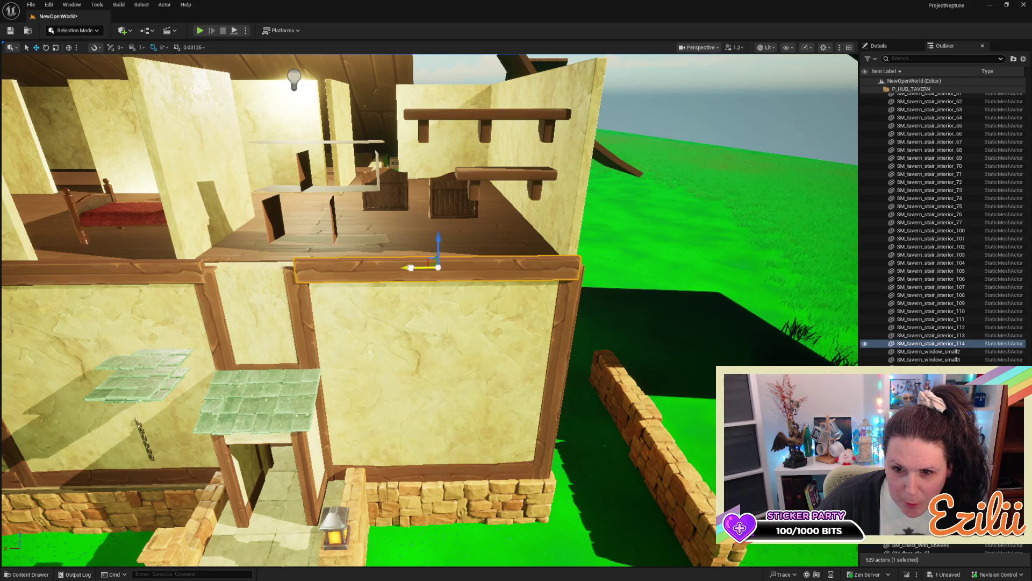
mouse_move(408, 267)
left_mouse_down()
mouse_move(401, 301)
mouse_move(317, 284)
mouse_move(317, 312)
left_mouse_up()
key("r")
mouse_move(507, 352)
left_mouse_down()
mouse_move(353, 357)
mouse_move(319, 345)
mouse_move(334, 352)
left_mouse_up()
key("e")
key("r")
key("w")
key("r")
key("w")
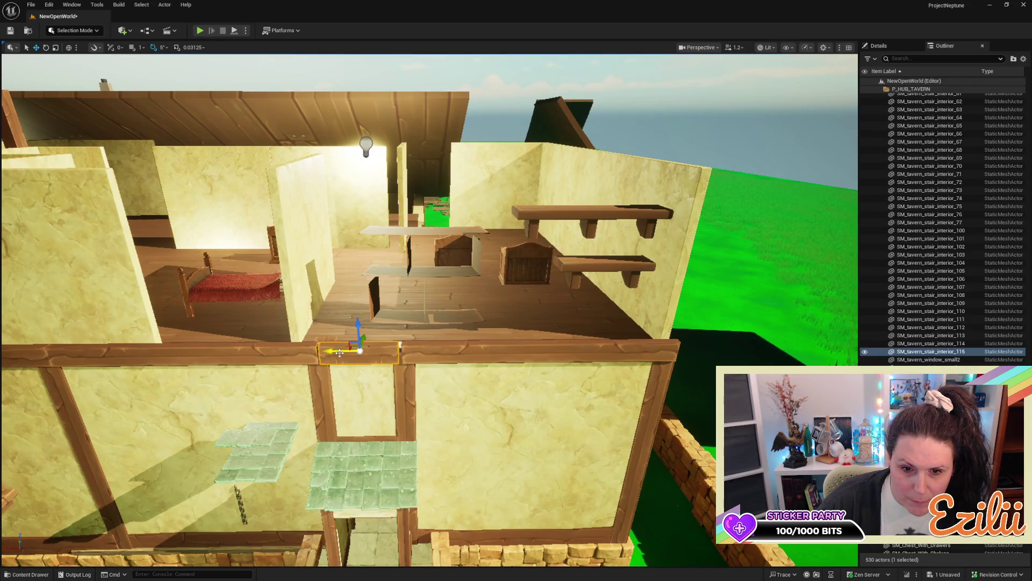
key("r")
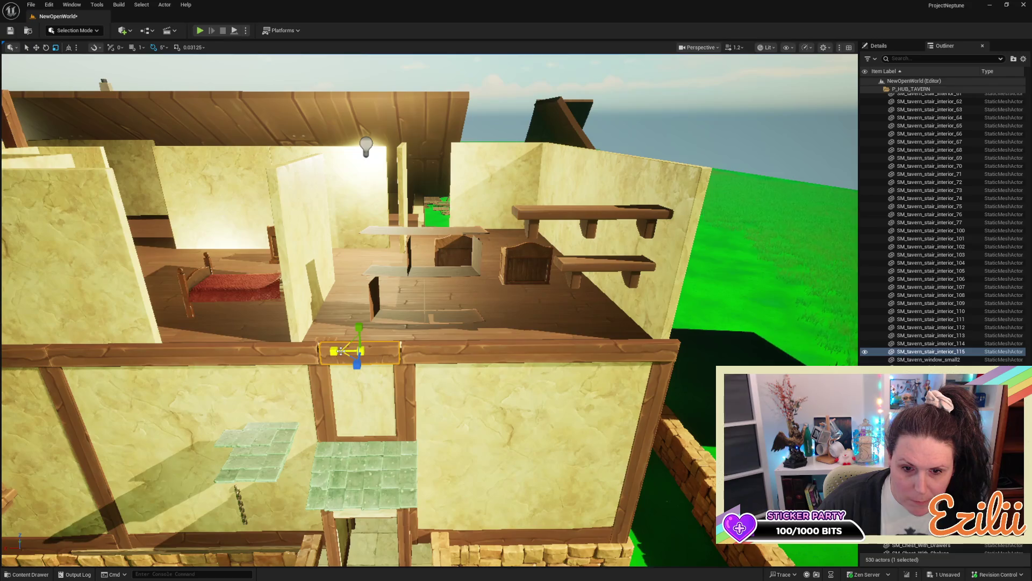
left_click_drag(341, 351, 339, 351)
Step: Rotate the header beam over the doorway back to level at 180 degrees
left_click_drag(435, 386, 433, 345)
key("e")
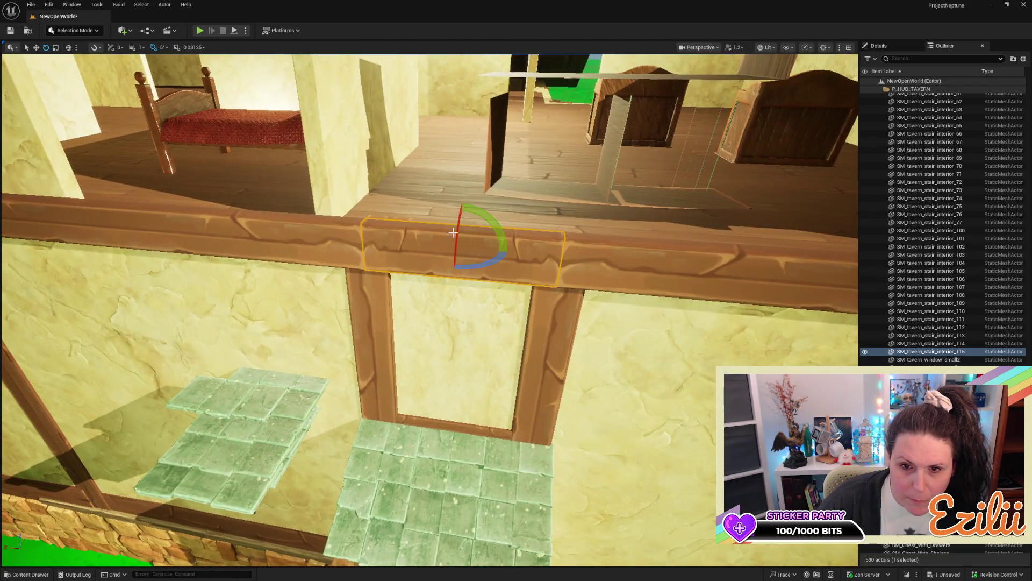
mouse_move(472, 223)
left_mouse_down()
mouse_move(500, 269)
mouse_move(484, 290)
left_mouse_up()
left_click_drag(507, 256, 509, 252)
mouse_move(520, 216)
left_mouse_down()
mouse_move(524, 231)
mouse_move(520, 215)
mouse_move(540, 218)
mouse_move(520, 216)
left_mouse_up()
Step: Select the long beam right of the doorway, ready to move it
left_click(520, 215)
left_click_drag(412, 279, 464, 283)
key("w")
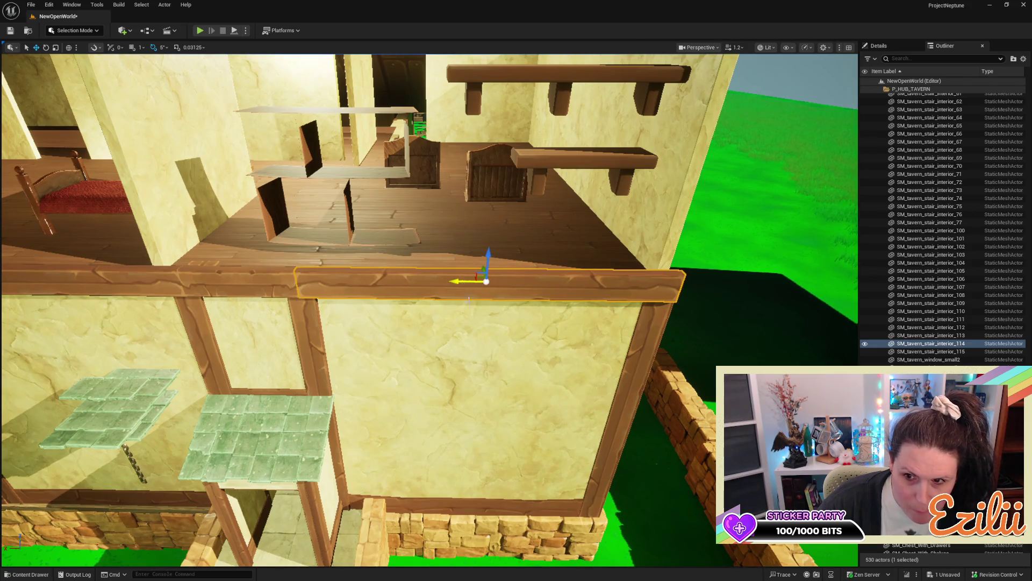
scroll(465, 292, "down", 10)
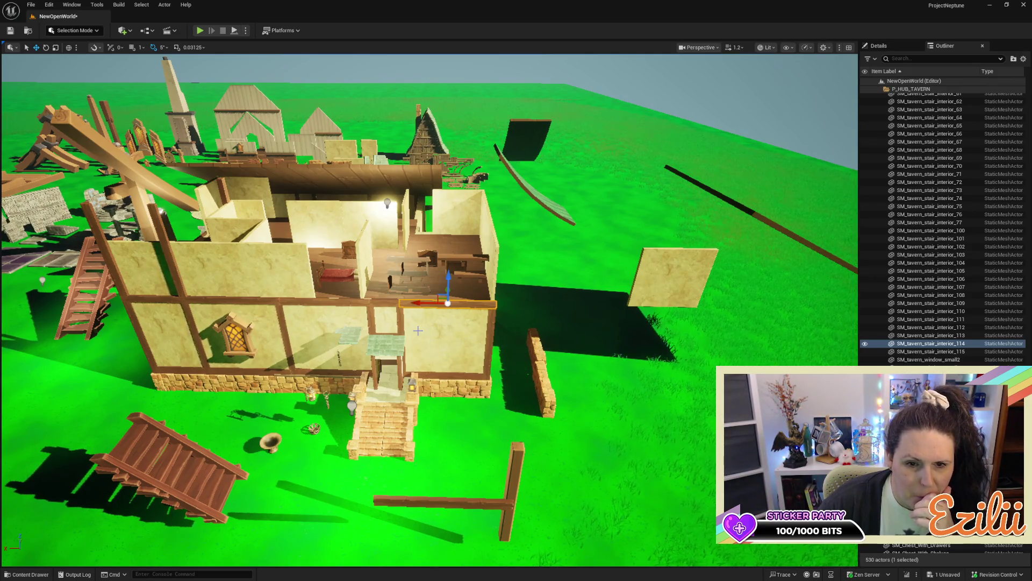
scroll(440, 394, "down", 3)
scroll(440, 395, "up", 12)
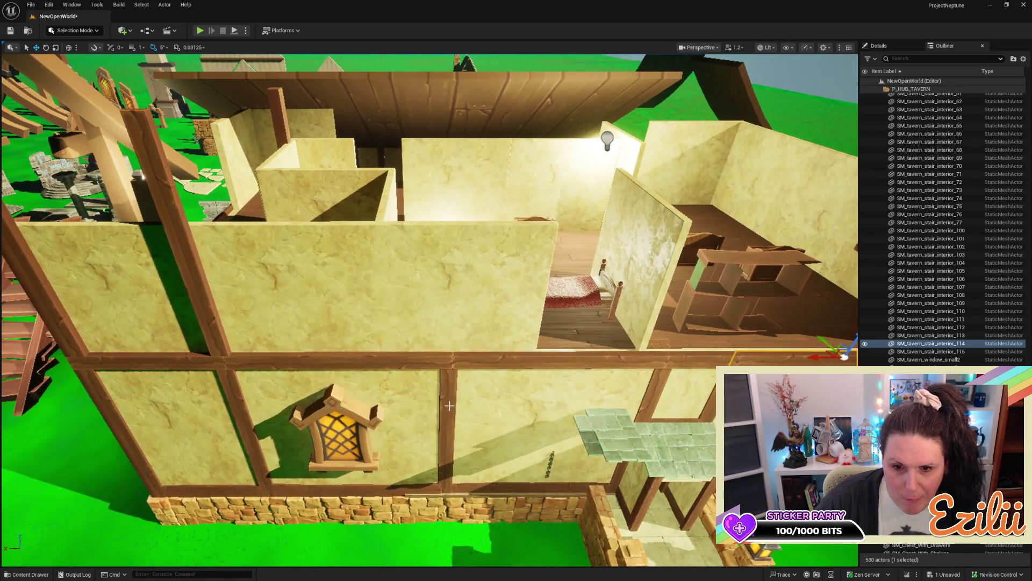
left_click(439, 382)
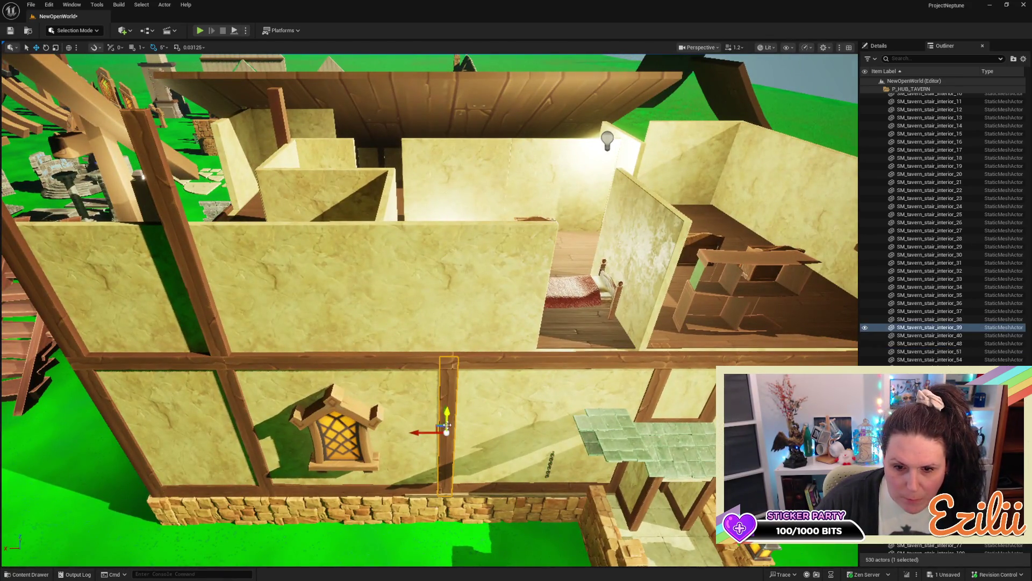
mouse_move(448, 421)
left_mouse_down()
mouse_move(427, 288)
mouse_move(434, 250)
mouse_move(437, 275)
left_mouse_up()
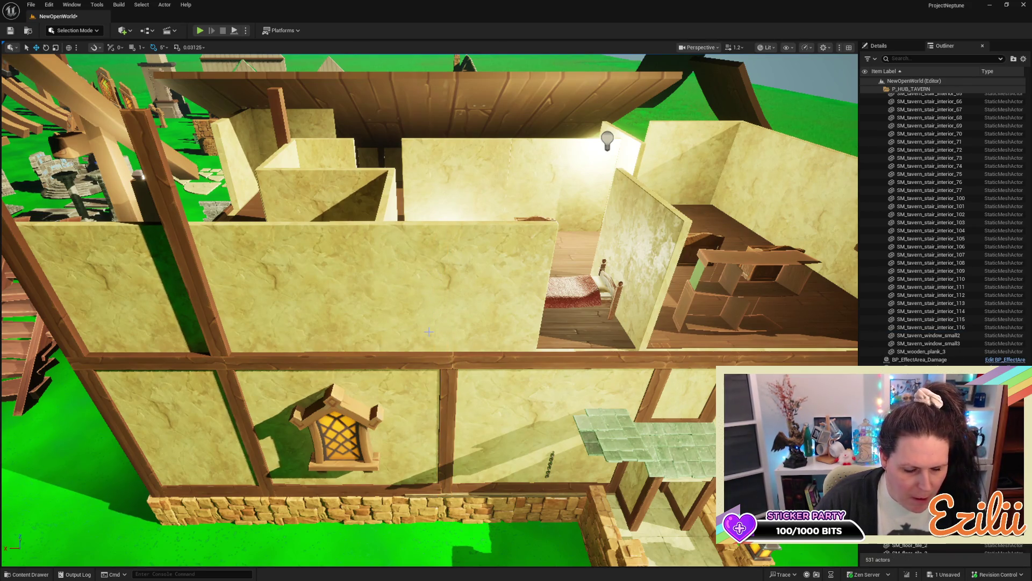
scroll(429, 331, "up", 10)
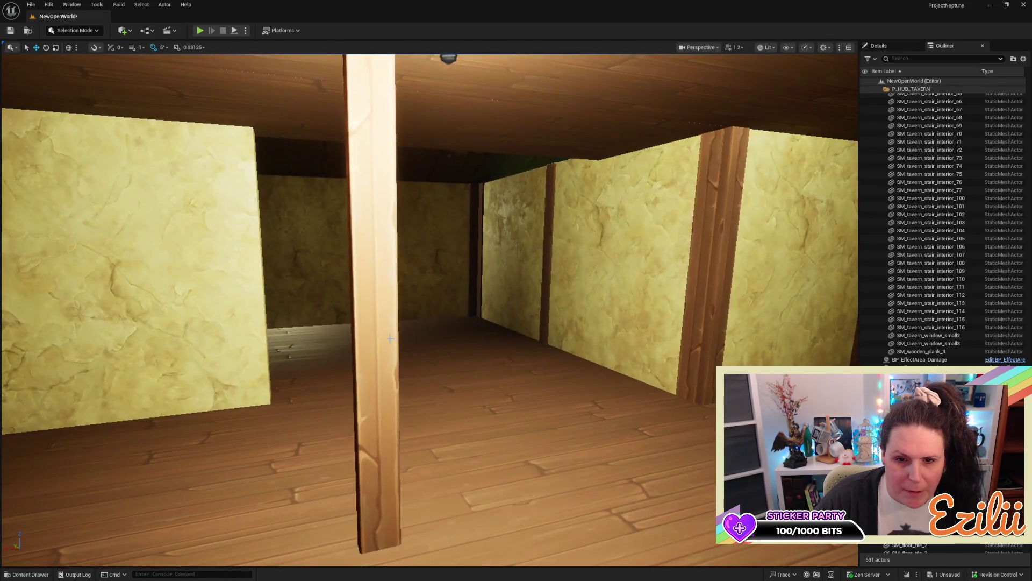
key("ctrl+z")
key("ctrl+z")
scroll(394, 341, "down", 10)
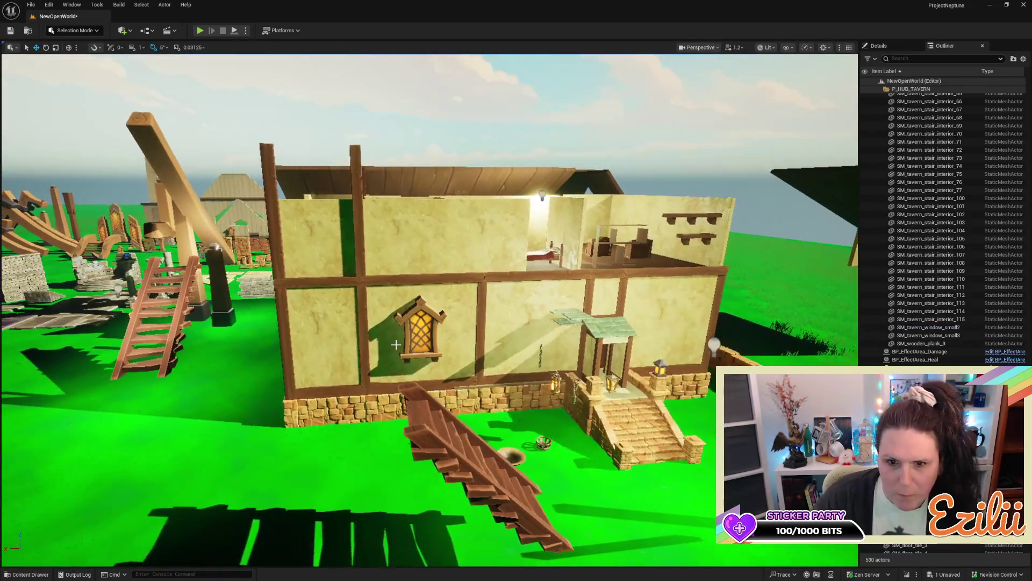
scroll(396, 344, "up", 10)
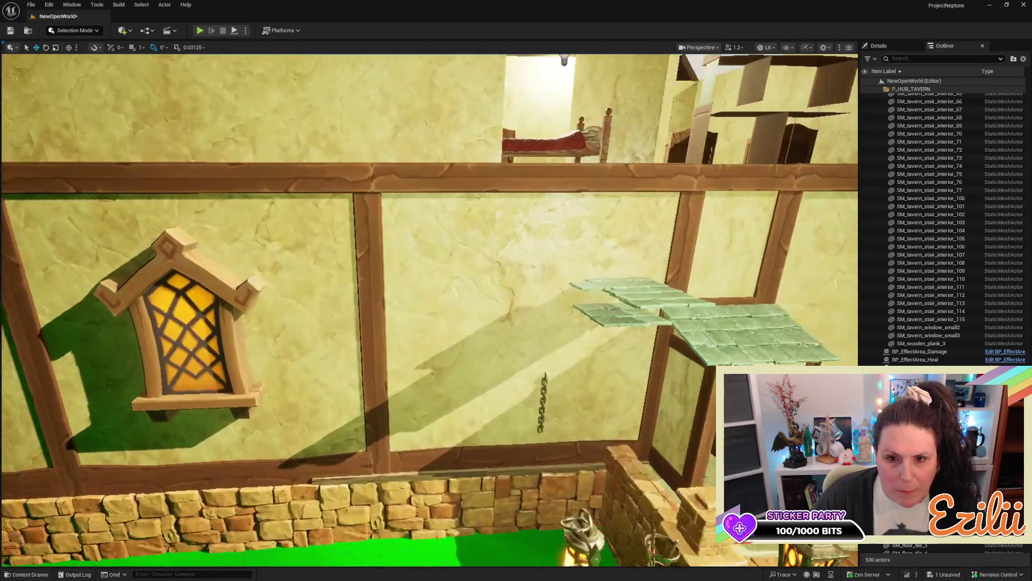
left_click_drag(397, 344, 411, 344)
left_click(427, 174)
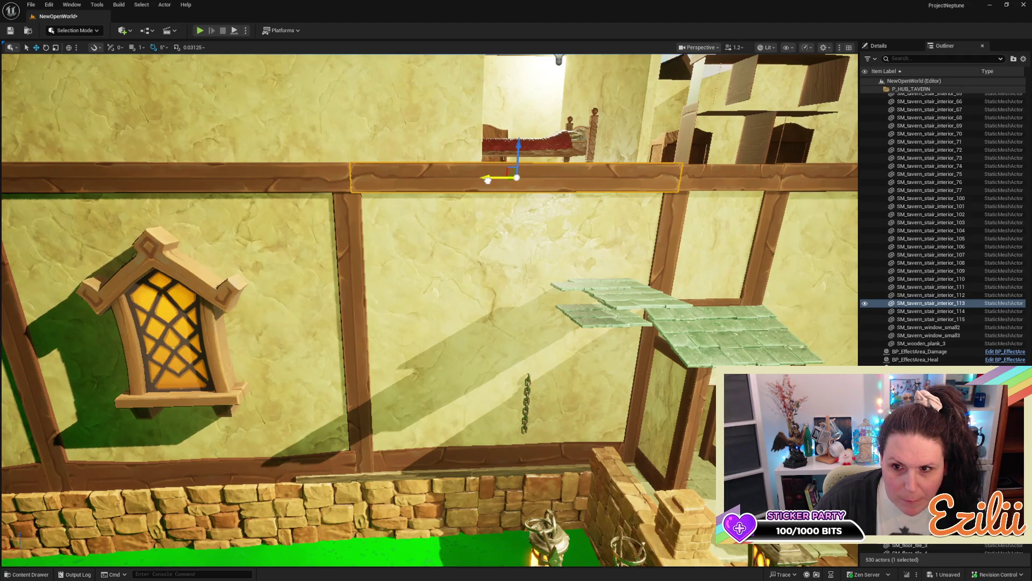
Step: Nudge the upper beam and slightly resize the short header beam over the doorway
mouse_move(488, 180)
left_mouse_down()
mouse_move(511, 189)
mouse_move(512, 175)
left_mouse_up()
key("Escape")
mouse_move(518, 308)
left_mouse_down()
mouse_move(521, 295)
mouse_move(512, 363)
left_mouse_up()
left_click(518, 308)
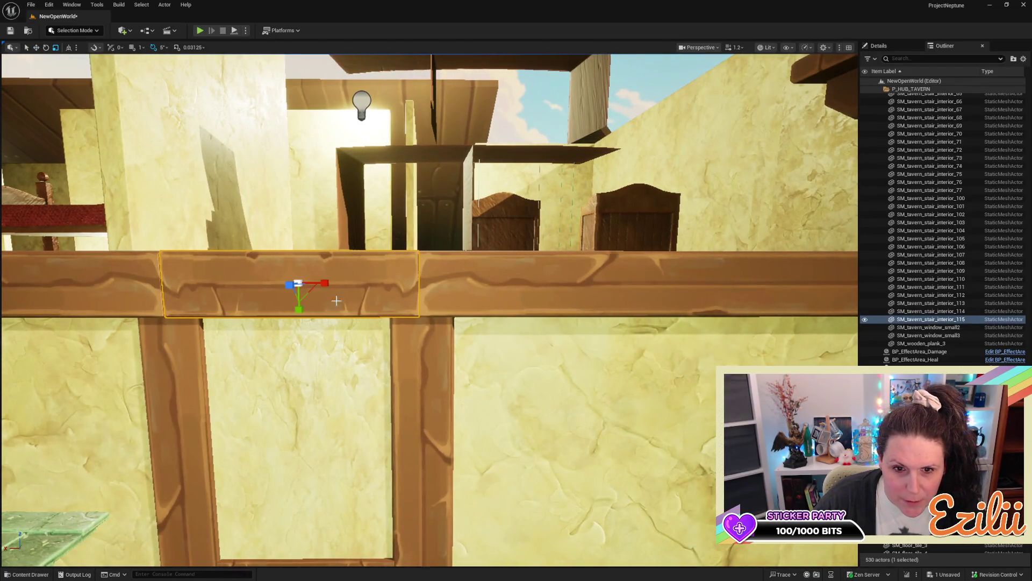
left_click_drag(323, 283, 320, 284)
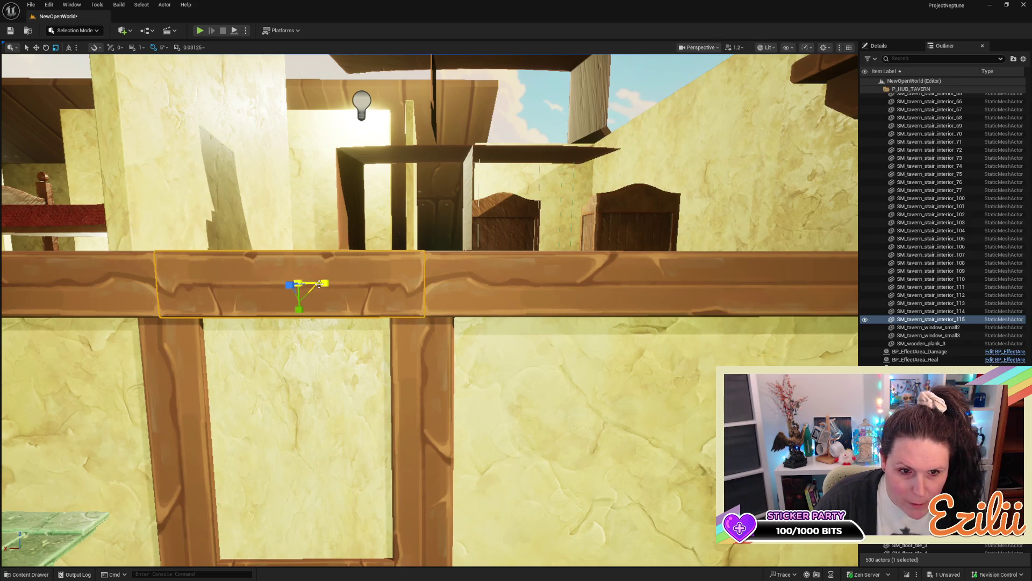
key("Escape")
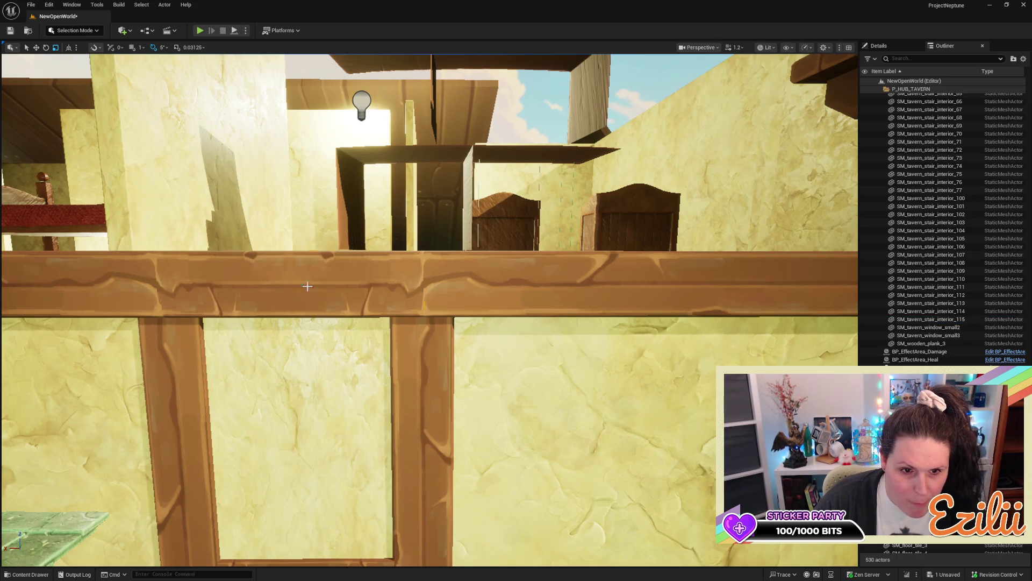
Step: Slide the horizontal header beam right along X in two nudges to meet its neighbour
left_click(280, 286)
key("w")
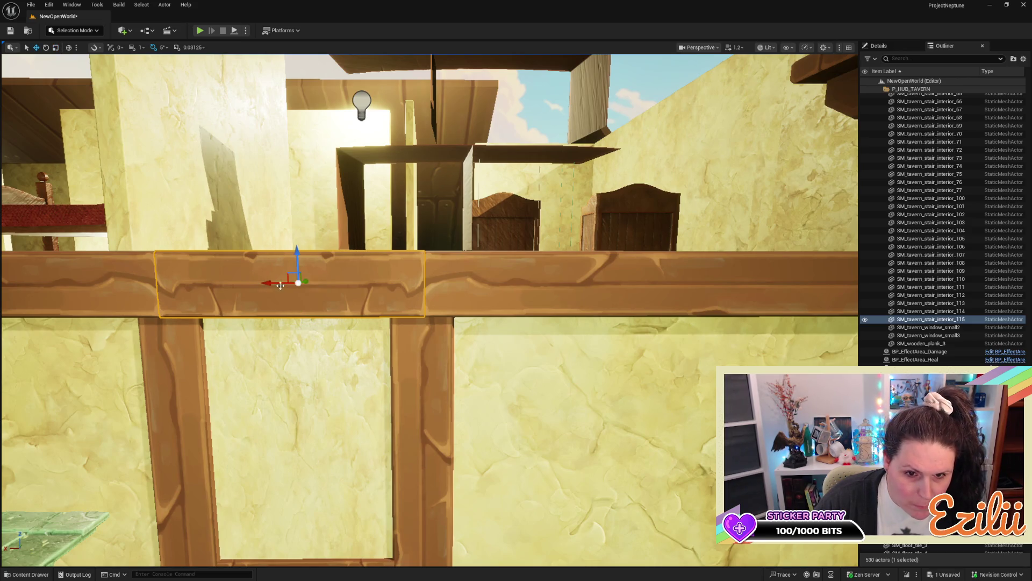
mouse_move(272, 283)
left_mouse_down()
mouse_move(256, 295)
mouse_move(315, 287)
left_mouse_up()
key("r")
key("e")
key("w")
left_click_drag(271, 284, 275, 283)
key("Escape")
Step: Select the horizontal beam above the panels and open the grid snap size dropdown
key("d")
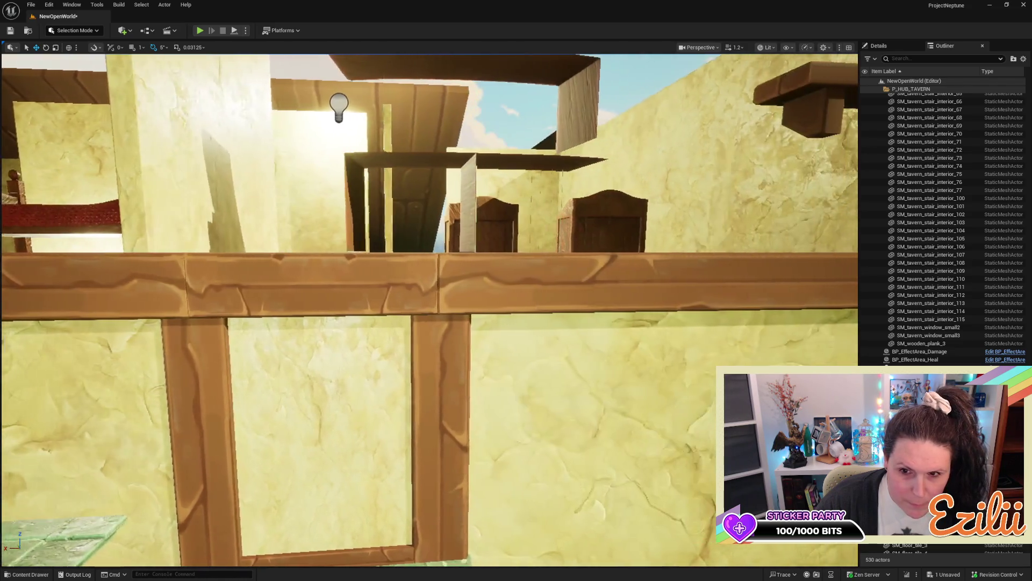
left_click(304, 263)
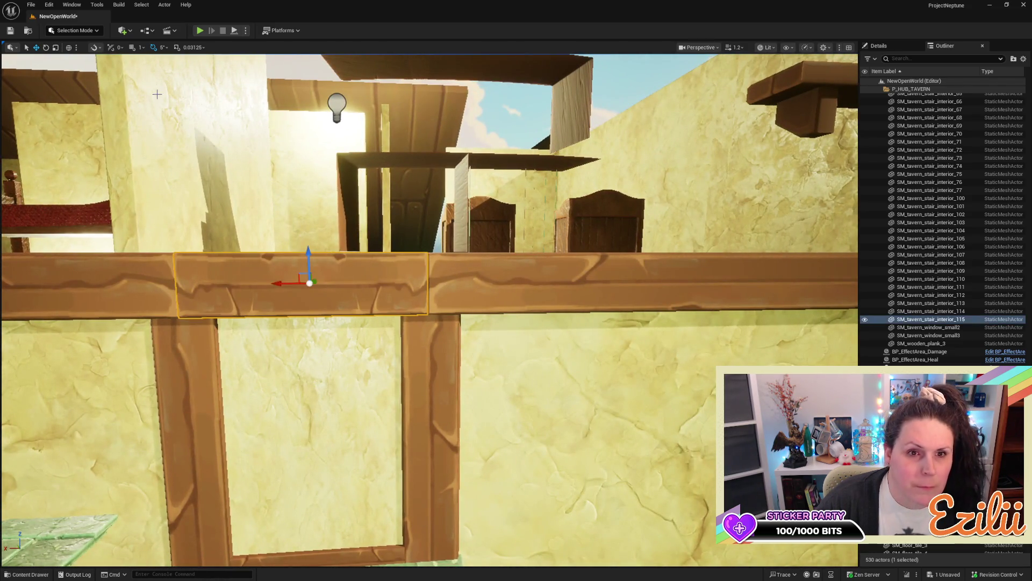
left_click(195, 47)
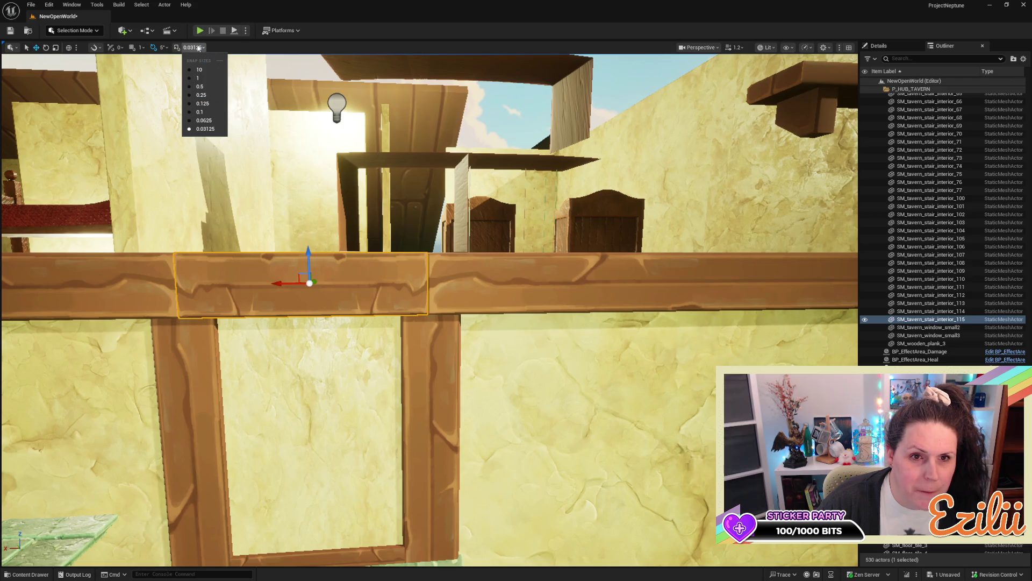
Step: Widen the plank slightly on X and slide it right along the wall
left_click(177, 50)
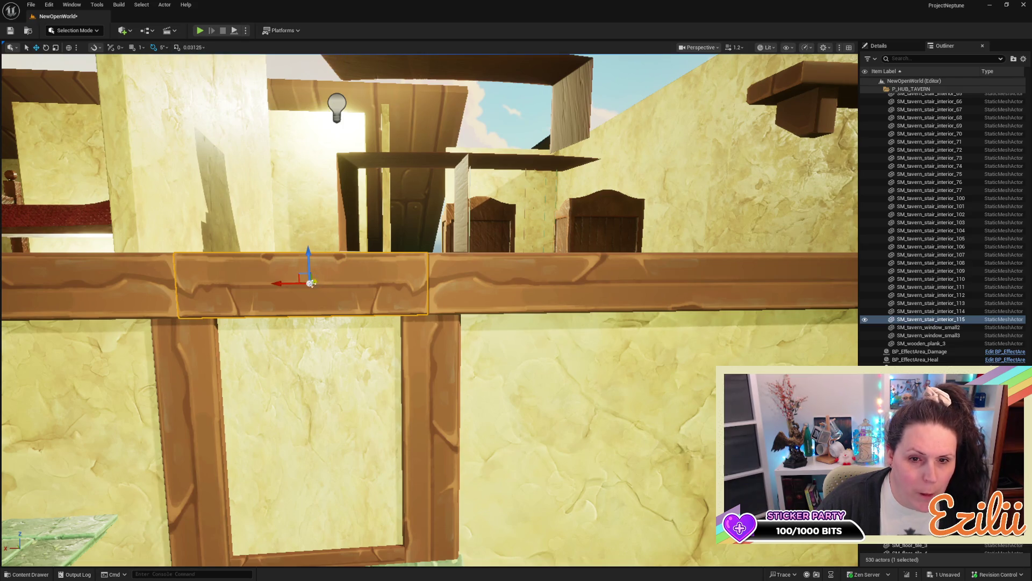
key("r")
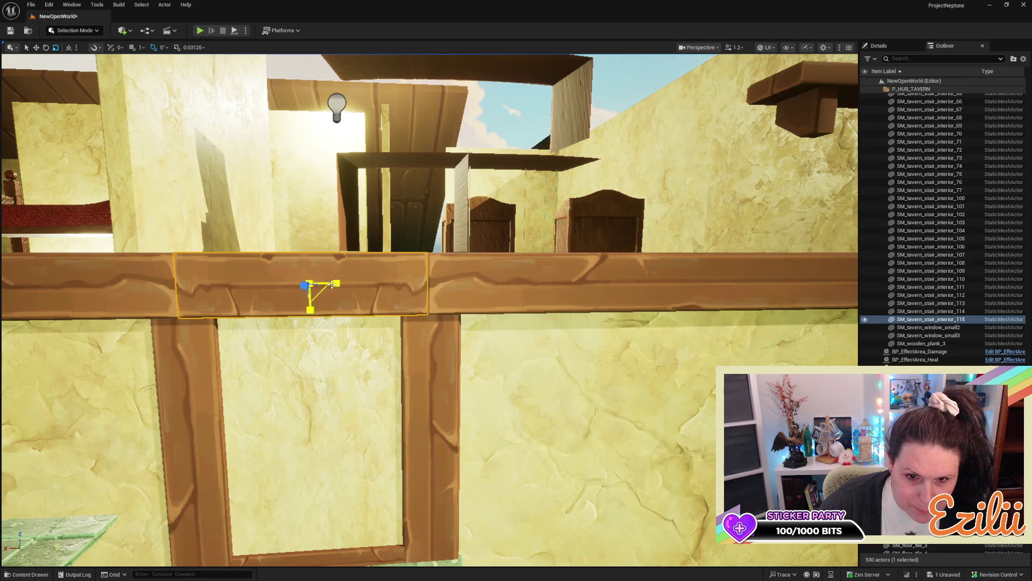
left_click_drag(338, 285, 339, 285)
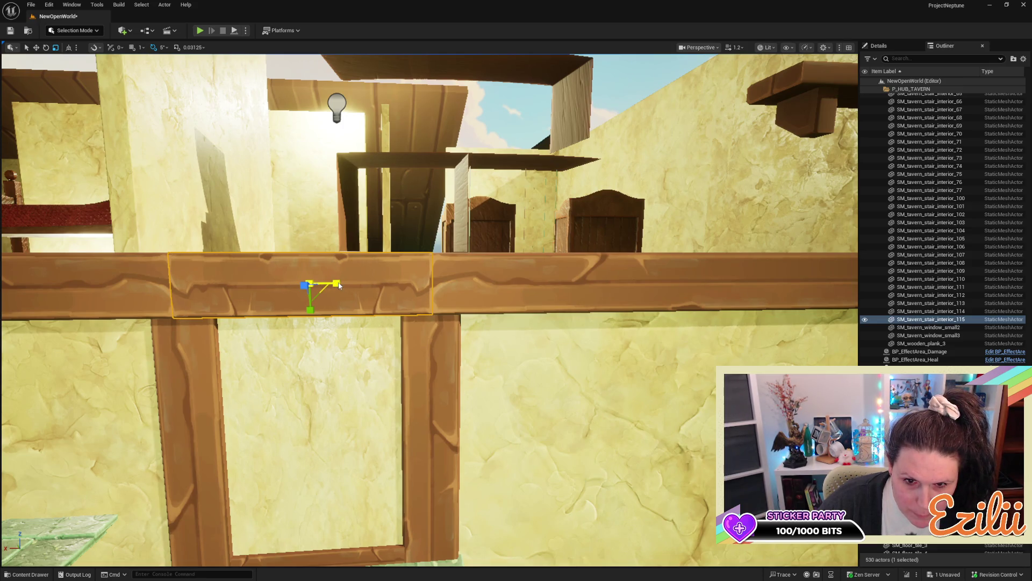
key("e")
key("w")
left_click_drag(276, 283, 281, 284)
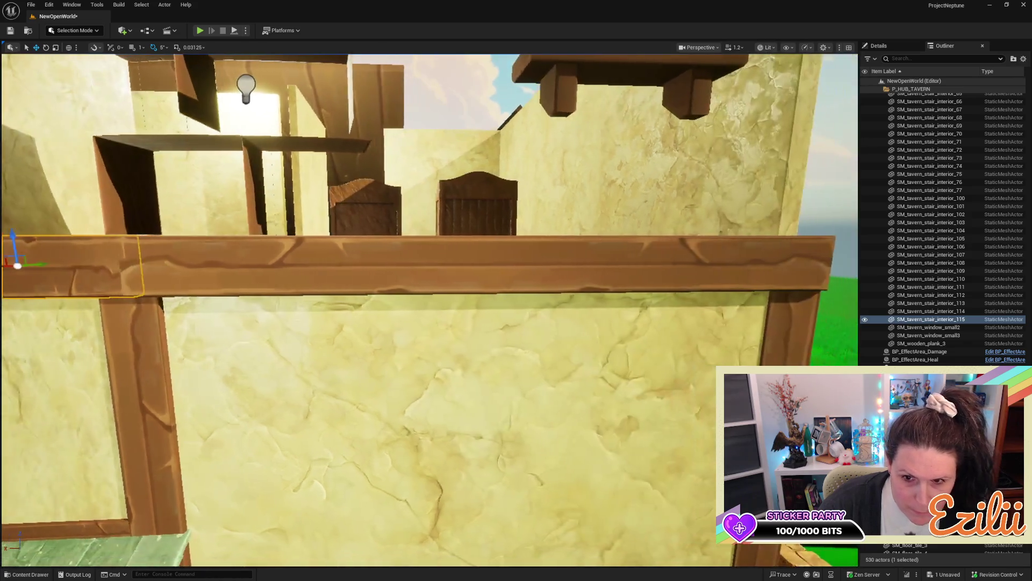
Step: Adjust the long plank's X scale so its ends meet the neighbouring planks
left_click(505, 272)
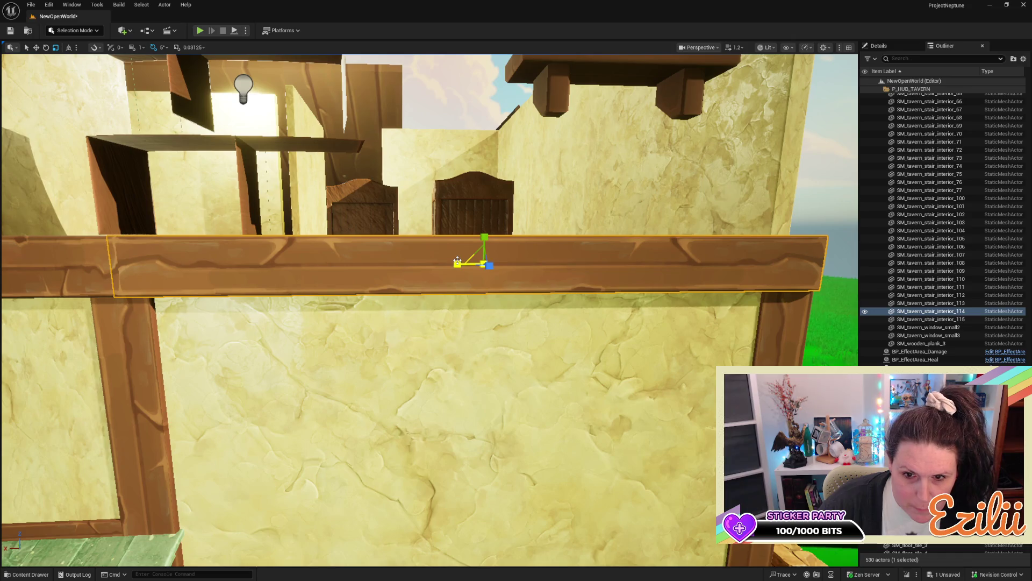
left_click_drag(457, 263, 459, 260)
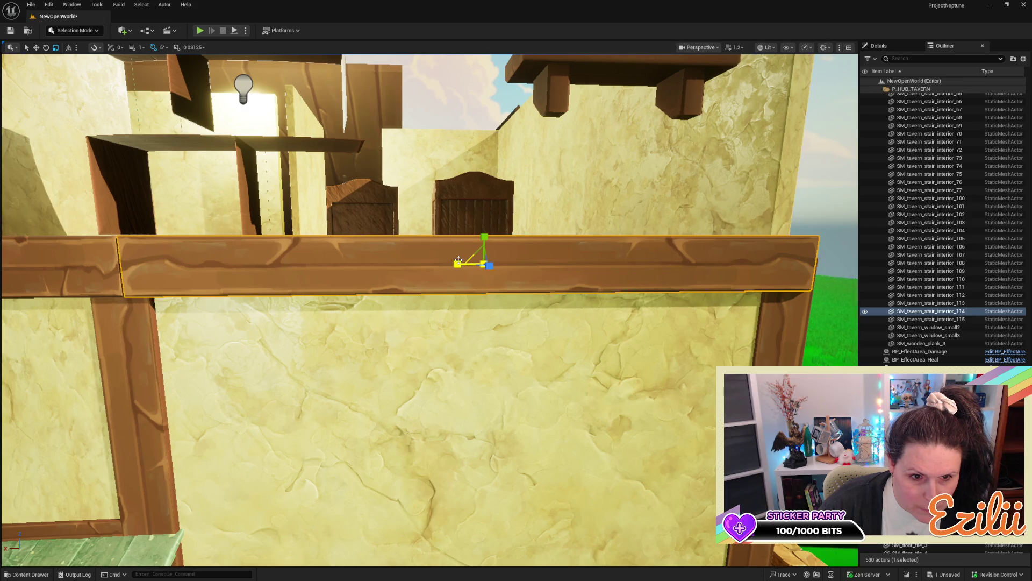
mouse_move(458, 260)
left_mouse_down()
mouse_move(445, 267)
mouse_move(451, 300)
mouse_move(300, 316)
left_mouse_up()
key("Escape")
Step: Duplicate the vertical beam beside the window upward onto the upper-storey wall
left_click(451, 300)
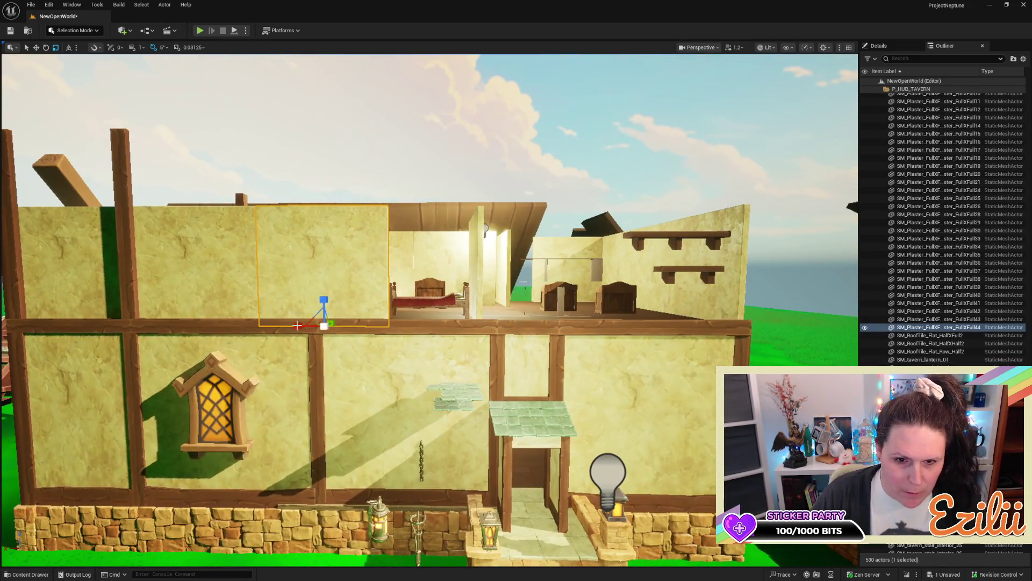
left_click(313, 375)
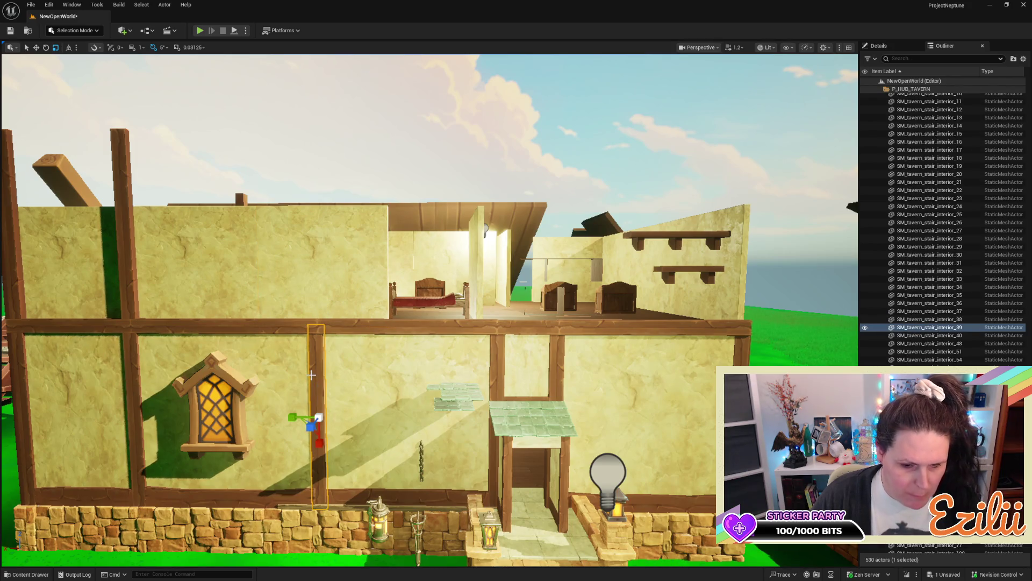
key("w")
left_click_drag(316, 390, 310, 200)
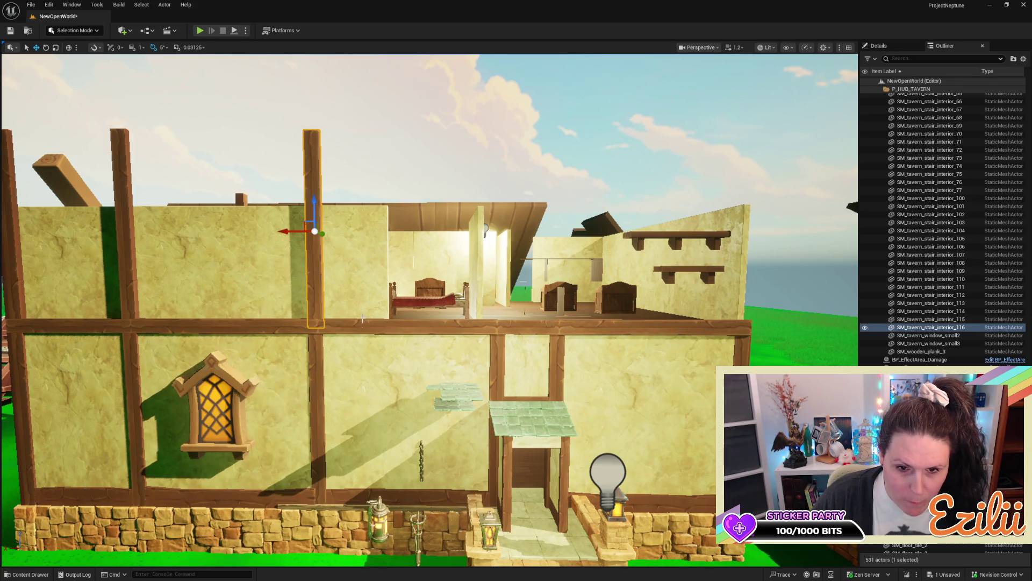
Step: Slide the two upper-floor plaster panels along the wall on X
left_click(352, 258)
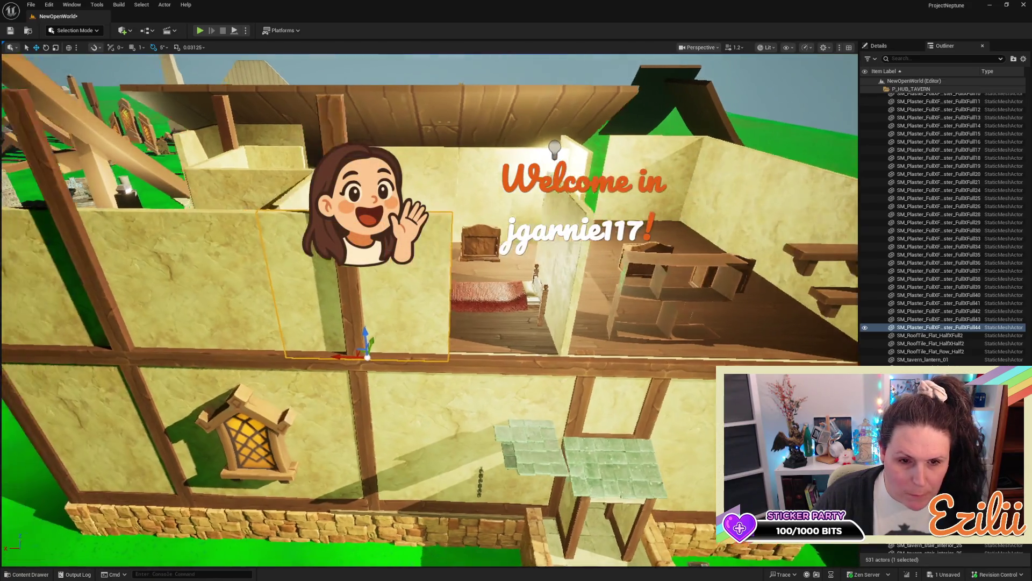
key("f")
left_click_drag(416, 358, 490, 362)
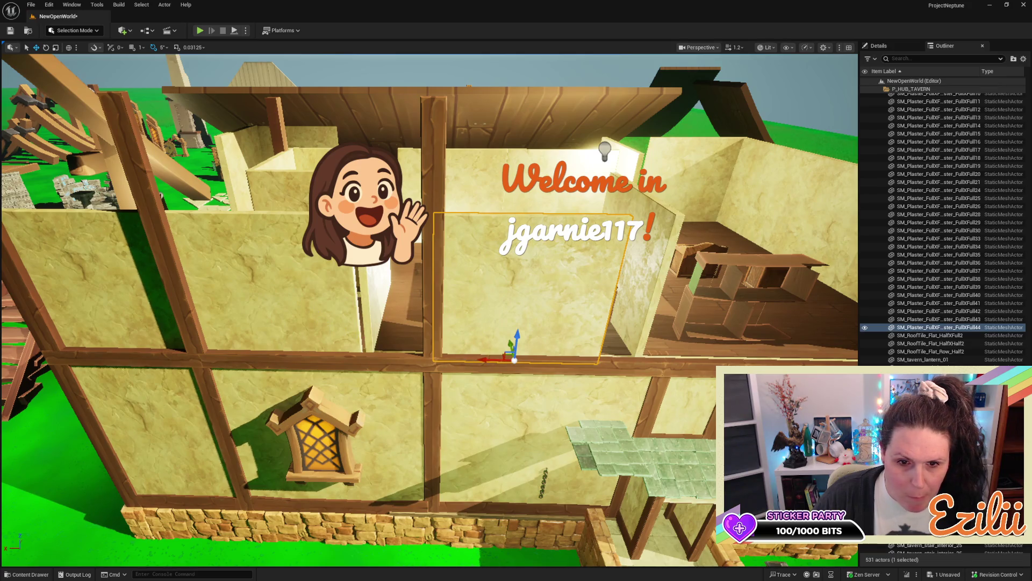
left_click(312, 313)
left_click_drag(259, 359, 293, 349)
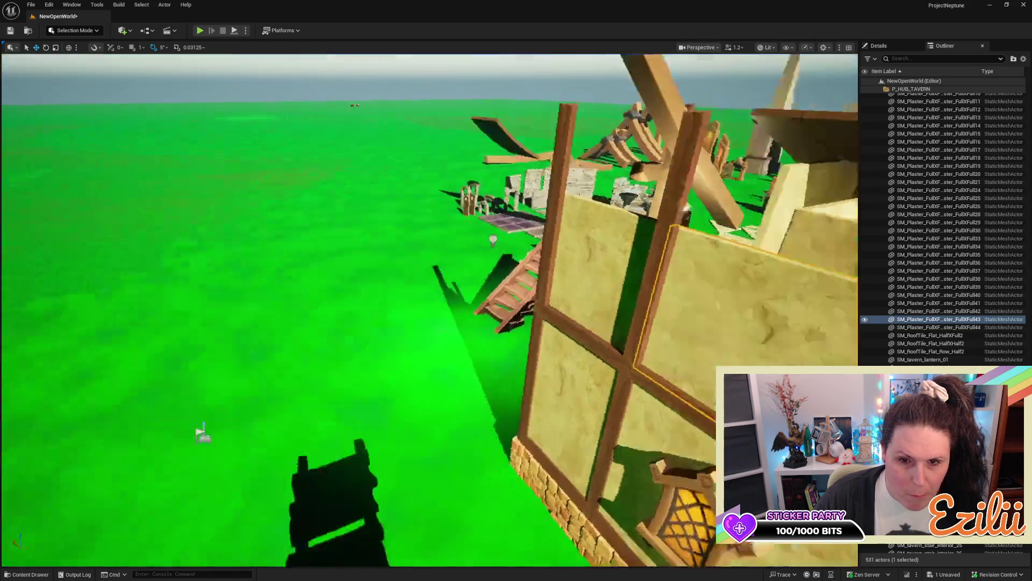
Step: Duplicate the stairwell's wooden post upward onto the next floor
scroll(666, 293, "up", 3)
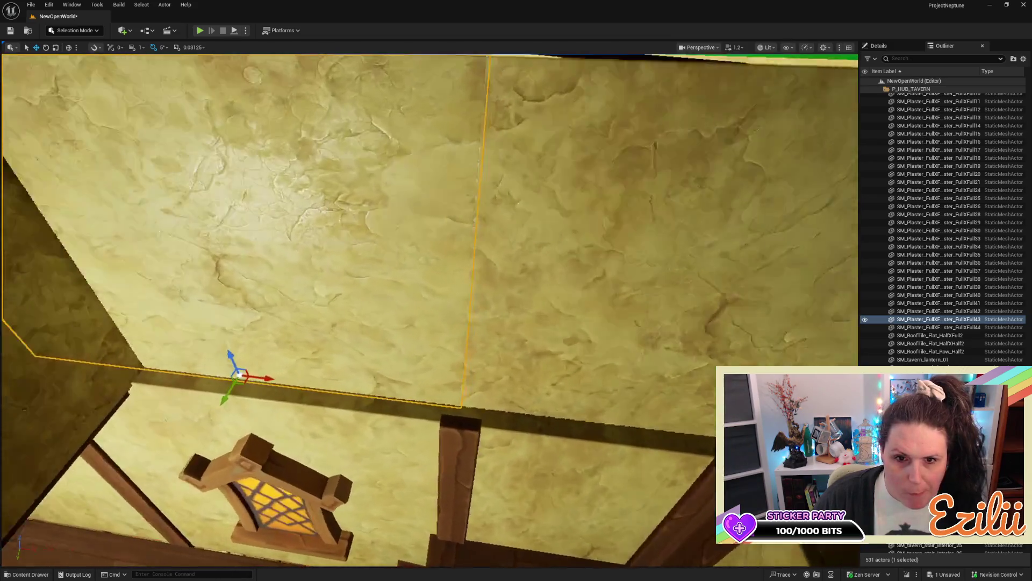
scroll(429, 310, "down", 1)
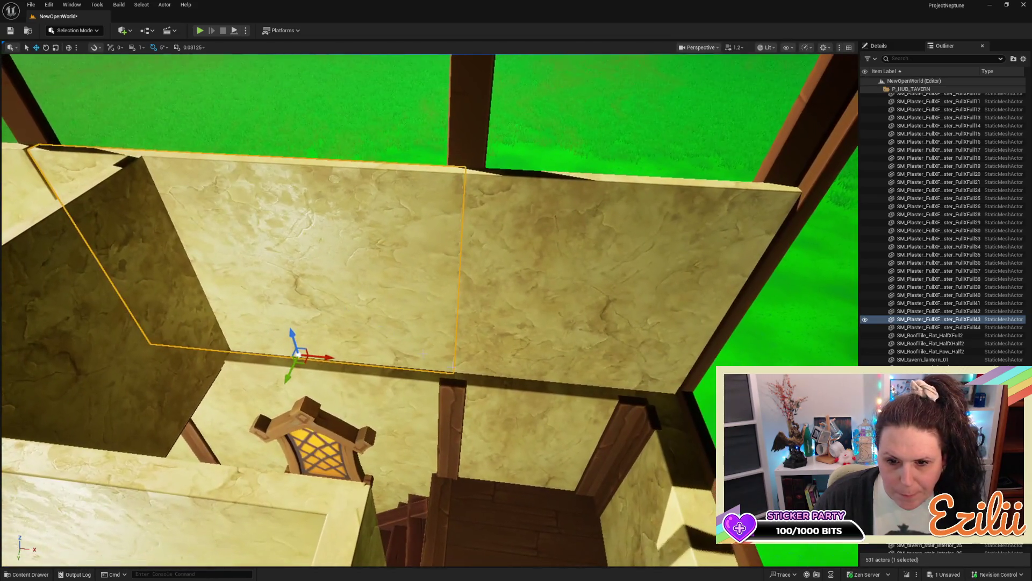
left_click(459, 404)
scroll(454, 400, "down", 5)
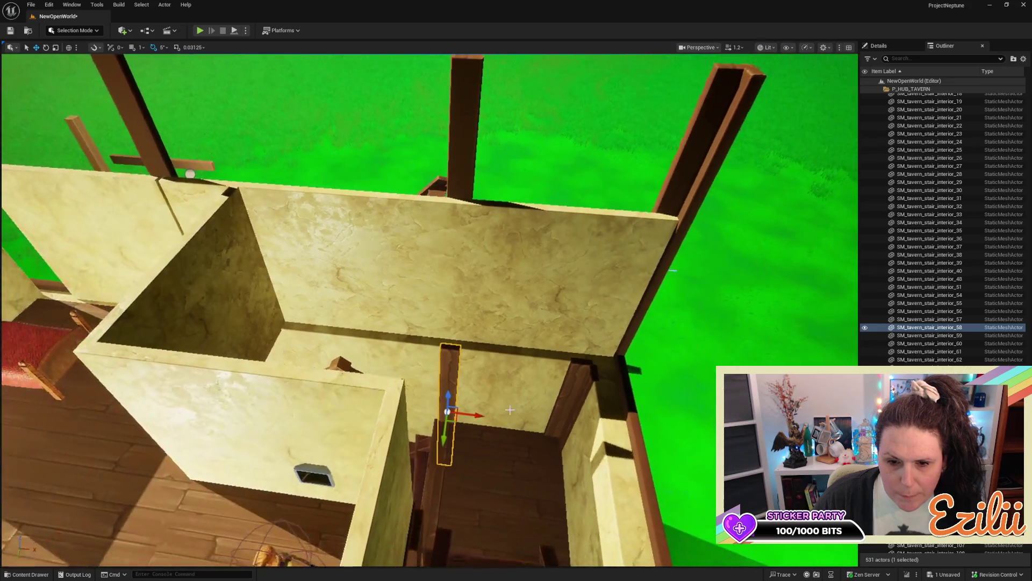
mouse_move(451, 397)
left_mouse_down()
mouse_move(463, 282)
mouse_move(490, 197)
mouse_move(484, 207)
mouse_move(516, 193)
mouse_move(489, 172)
mouse_move(541, 179)
left_mouse_up()
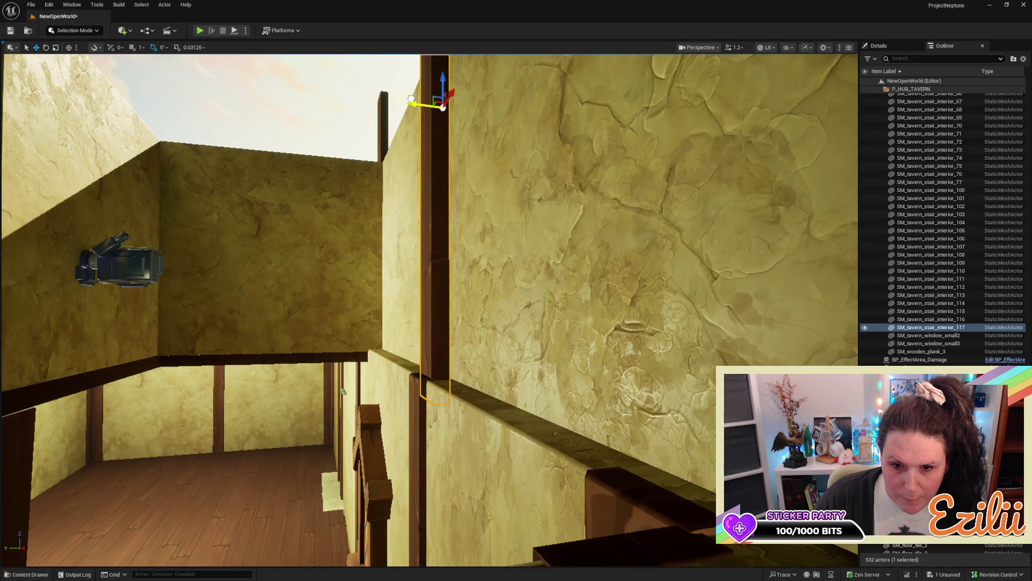
Step: Select the five sloped beam segments along the outer stair wall and duplicate them inward
mouse_move(455, 127)
left_mouse_down()
mouse_move(463, 127)
mouse_move(470, 164)
left_mouse_up()
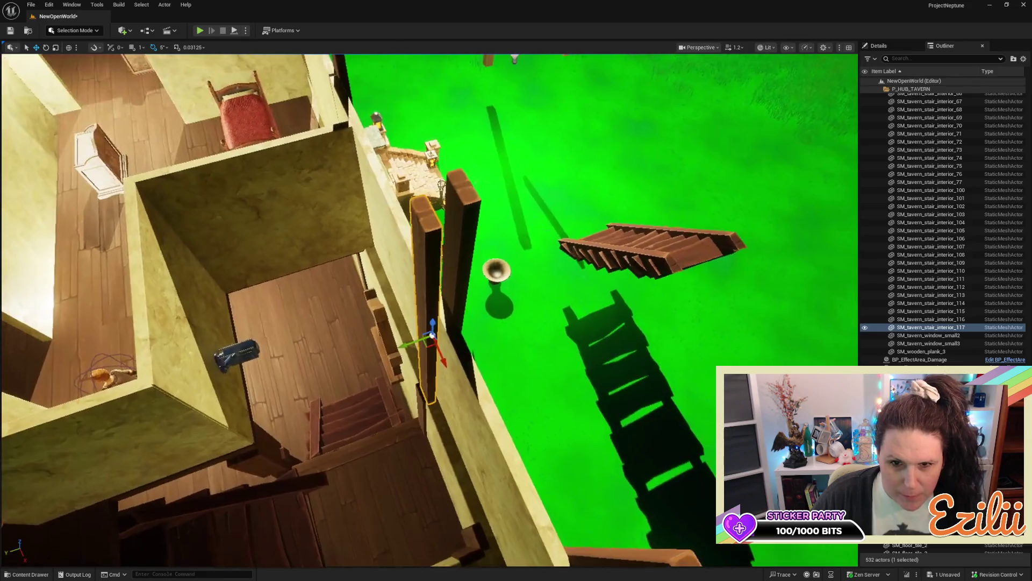
mouse_move(470, 164)
left_mouse_down()
mouse_move(487, 216)
mouse_move(321, 427)
left_mouse_up()
left_click(300, 423)
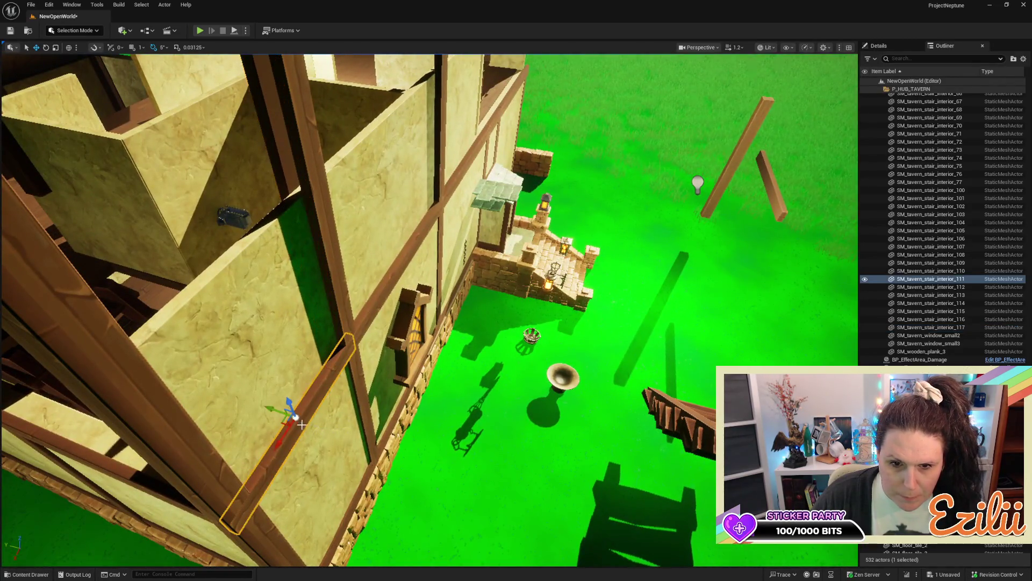
left_click(389, 290, "ctrl")
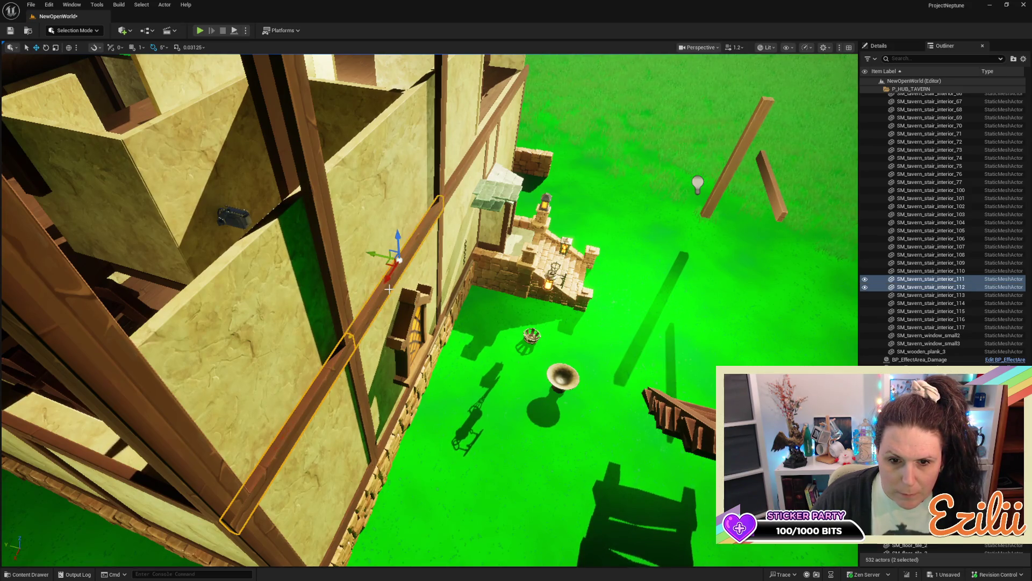
left_click(473, 151, "ctrl")
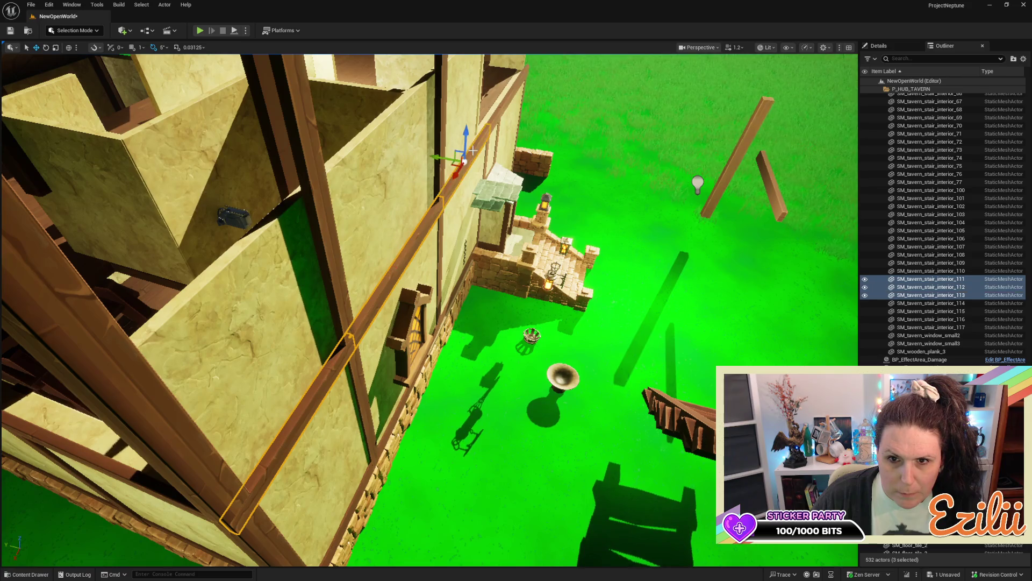
left_click(516, 86, "ctrl")
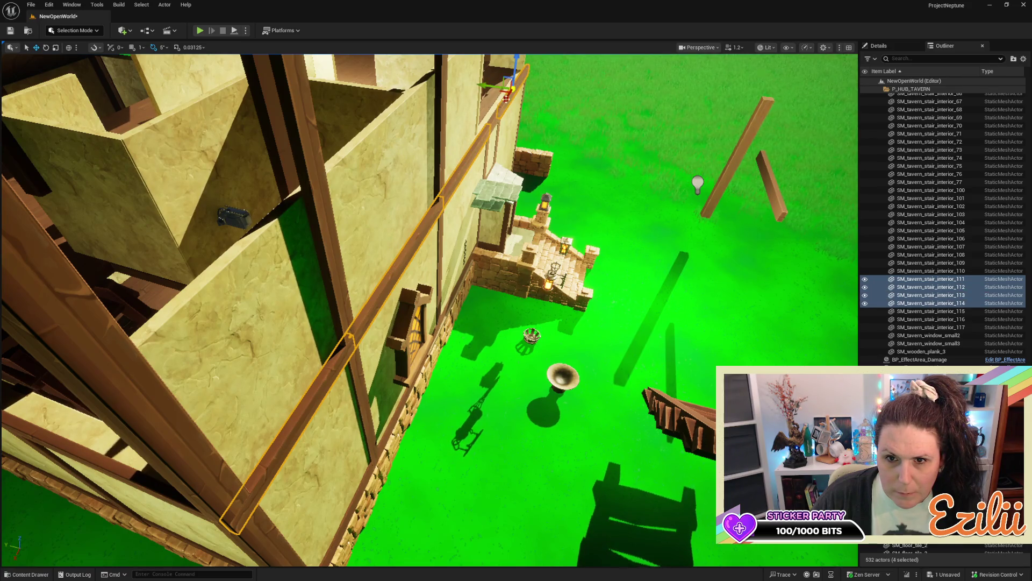
left_click(491, 121, "ctrl")
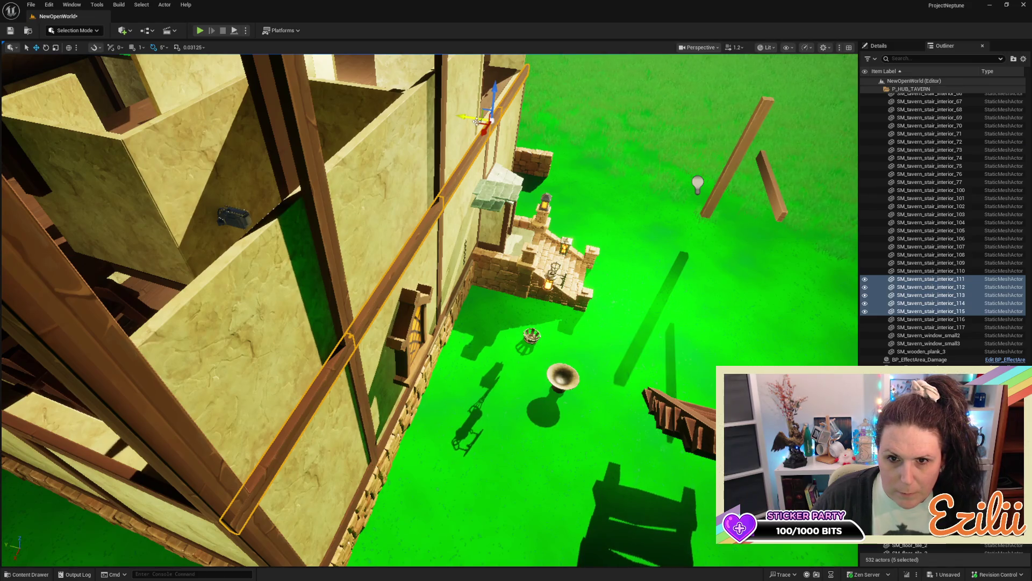
left_click_drag(464, 116, 451, 116)
Step: Frame the copied interior rail segments and nudge them slightly on X
key("f")
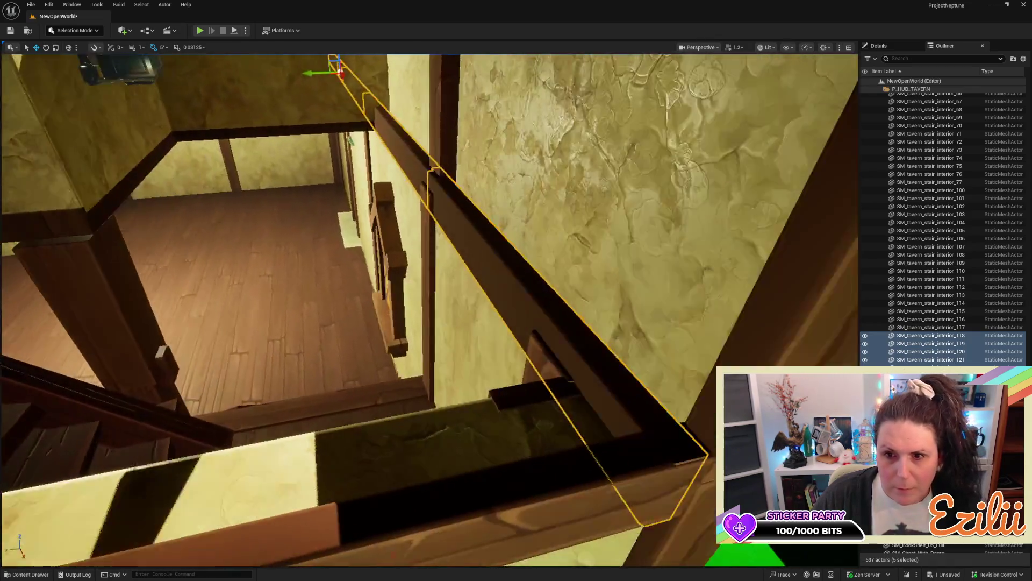
left_click_drag(416, 144, 416, 145)
left_click_drag(350, 145, 348, 150)
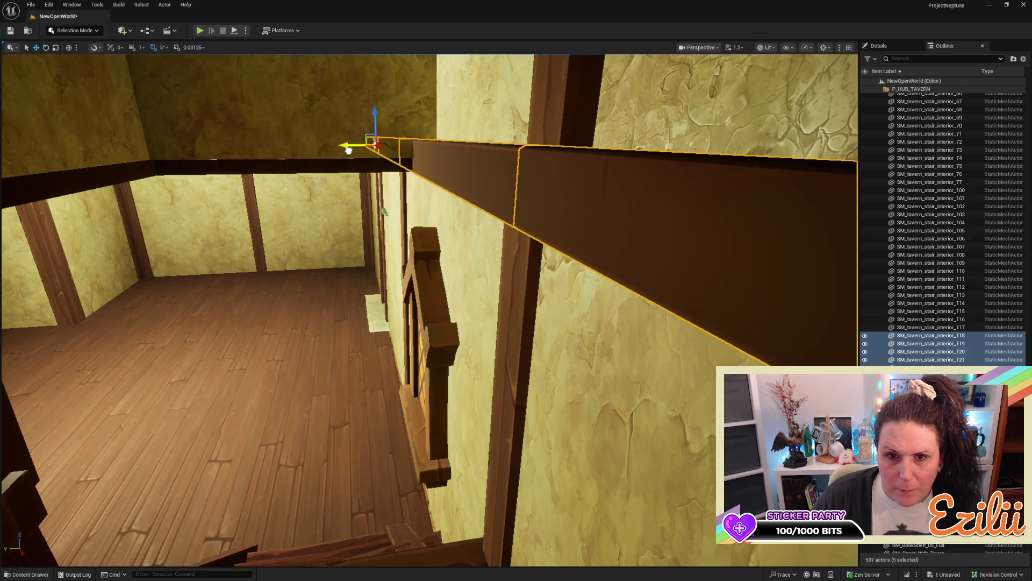
Step: Rotate rail segments 118 and 119 to -170 degrees
left_click(533, 205)
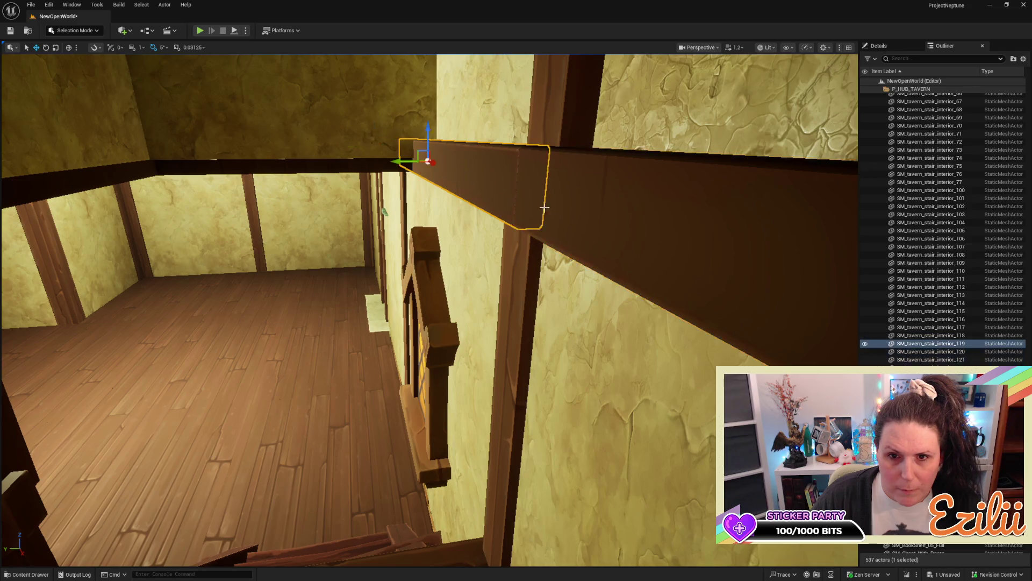
left_click(630, 221, "ctrl")
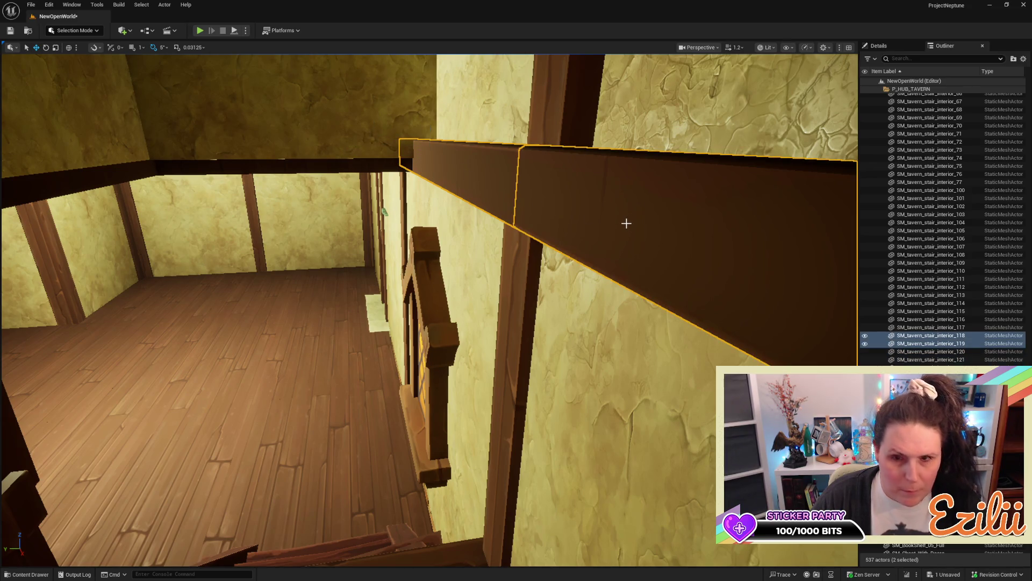
key("f")
mouse_move(422, 261)
left_mouse_down()
mouse_move(439, 328)
mouse_move(440, 284)
mouse_move(405, 294)
left_mouse_up()
Step: Widen the upper-floor plaster wall on X with the scale handle
left_click(391, 282)
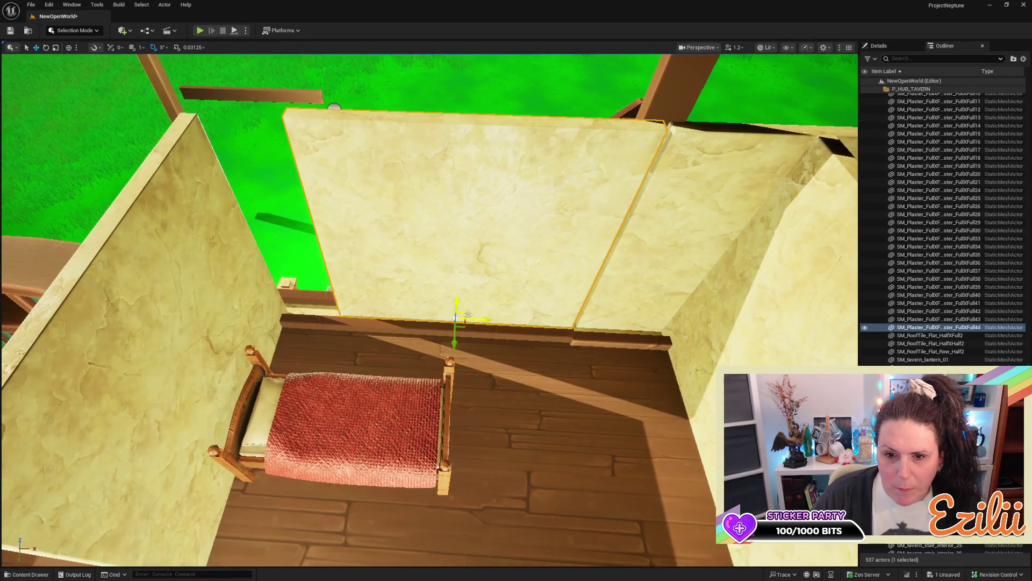
left_click_drag(481, 320, 480, 320)
left_click_drag(391, 286, 391, 286)
left_click_drag(380, 244, 418, 243)
scroll(425, 245, "down", 5)
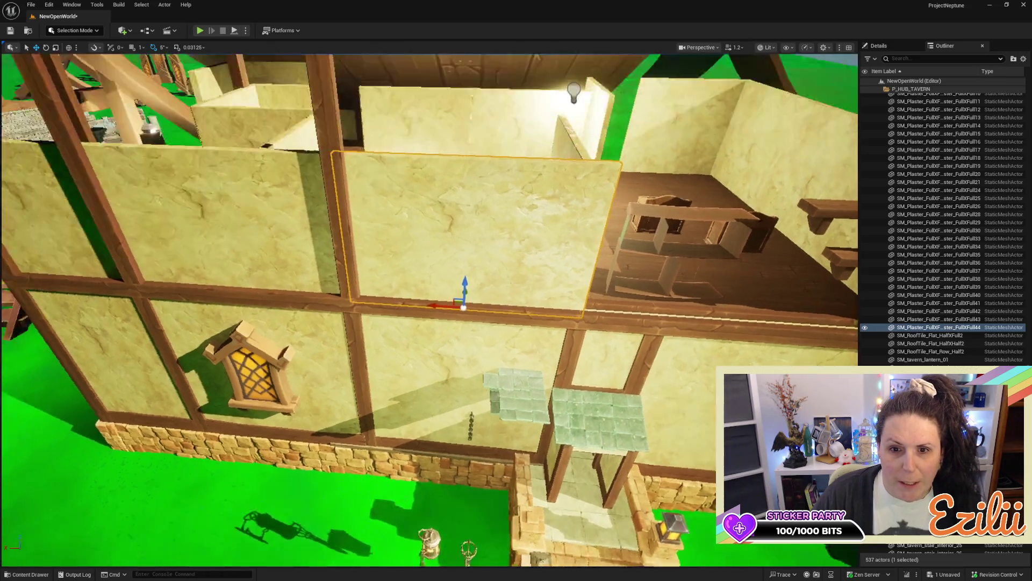
scroll(425, 245, "up", 4)
scroll(430, 310, "up", 3)
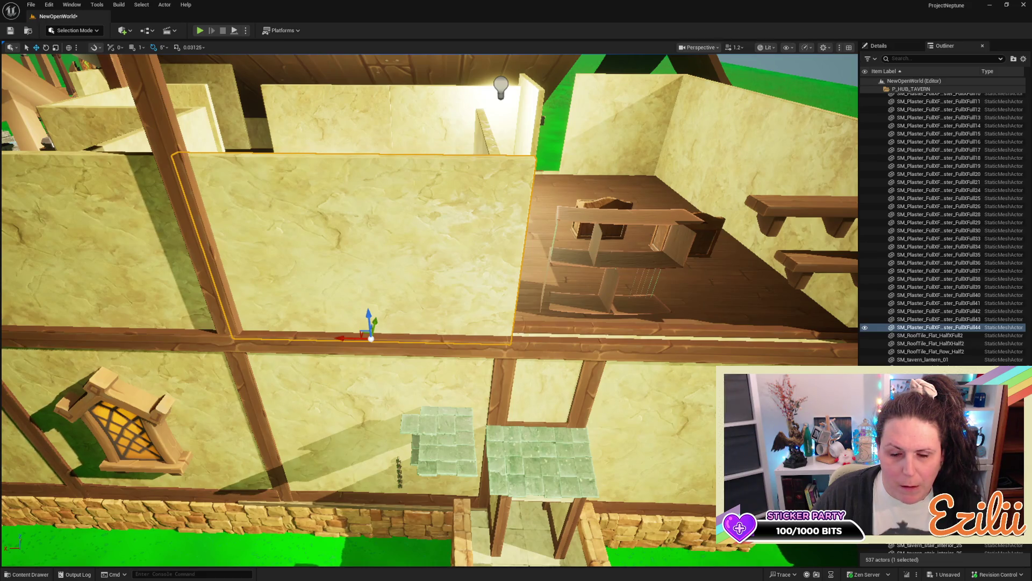
scroll(424, 244, "down", 5)
scroll(425, 244, "up", 4)
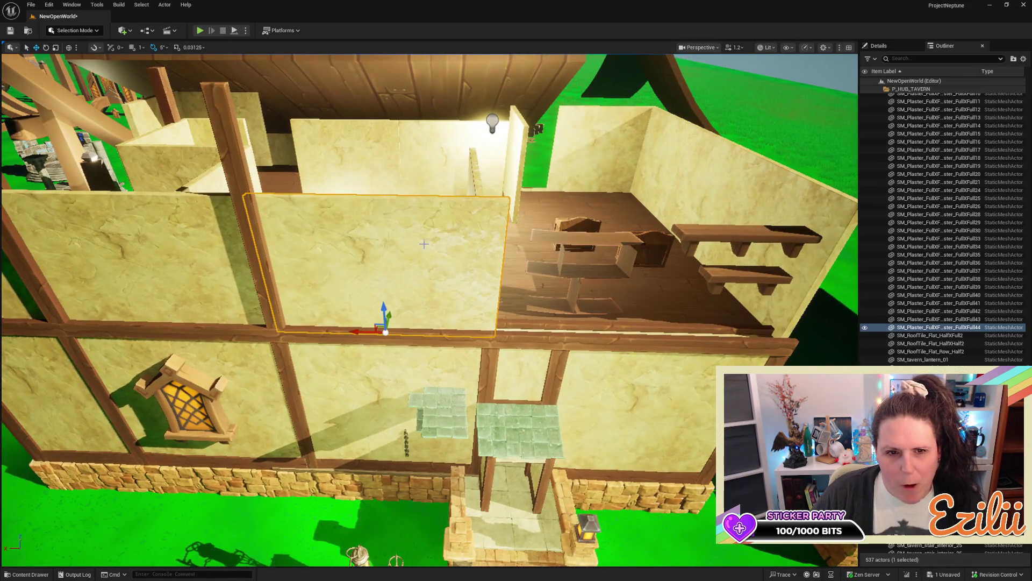
Step: Duplicate the widened plaster wall to the right and nudge the copy into line
mouse_move(363, 333)
left_mouse_down()
mouse_move(651, 338)
mouse_move(591, 371)
mouse_move(527, 365)
left_mouse_up()
mouse_move(620, 375)
left_mouse_down()
mouse_move(592, 376)
mouse_move(618, 376)
left_mouse_up()
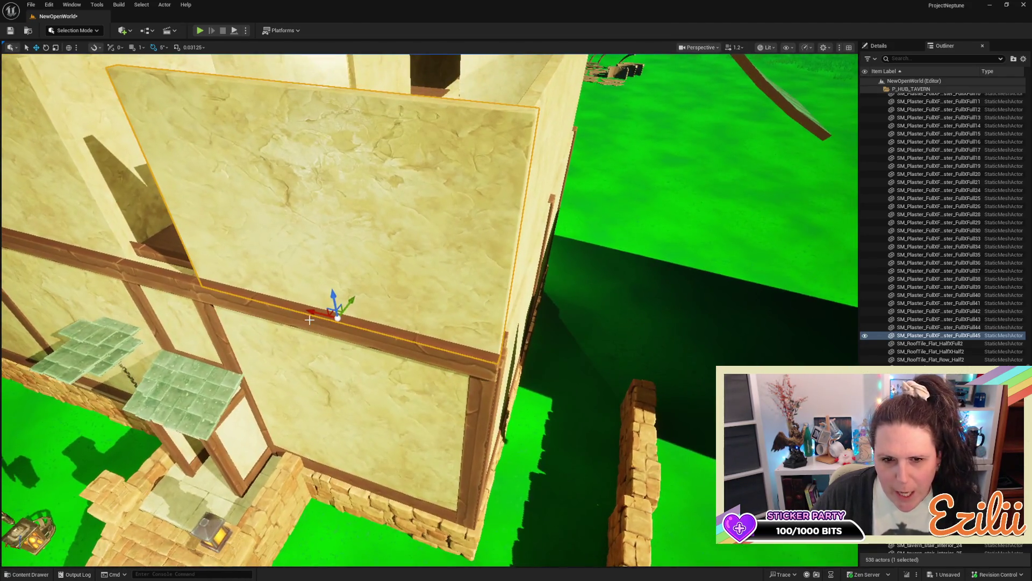
left_click_drag(322, 313, 320, 320)
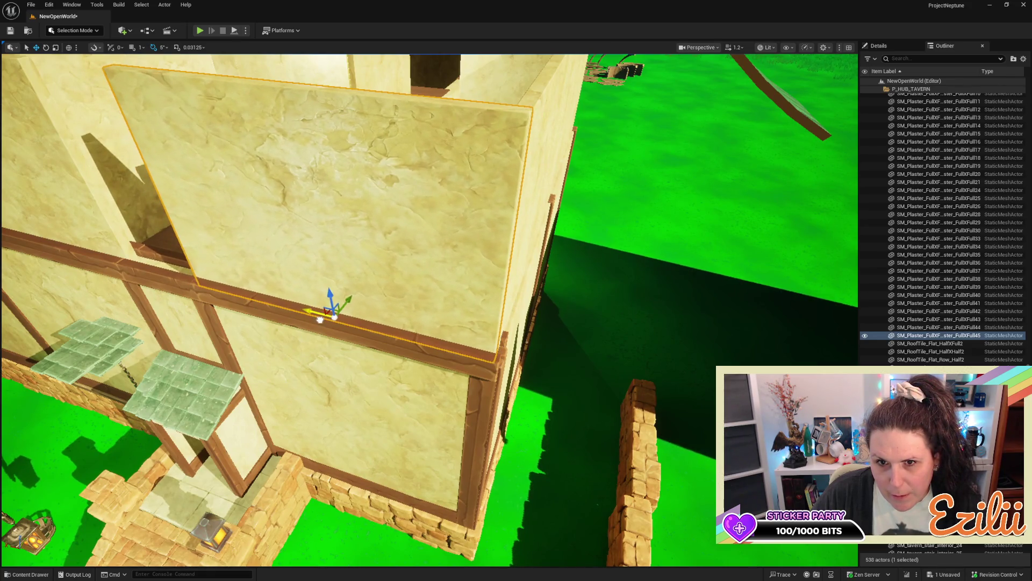
scroll(430, 310, "down", 10)
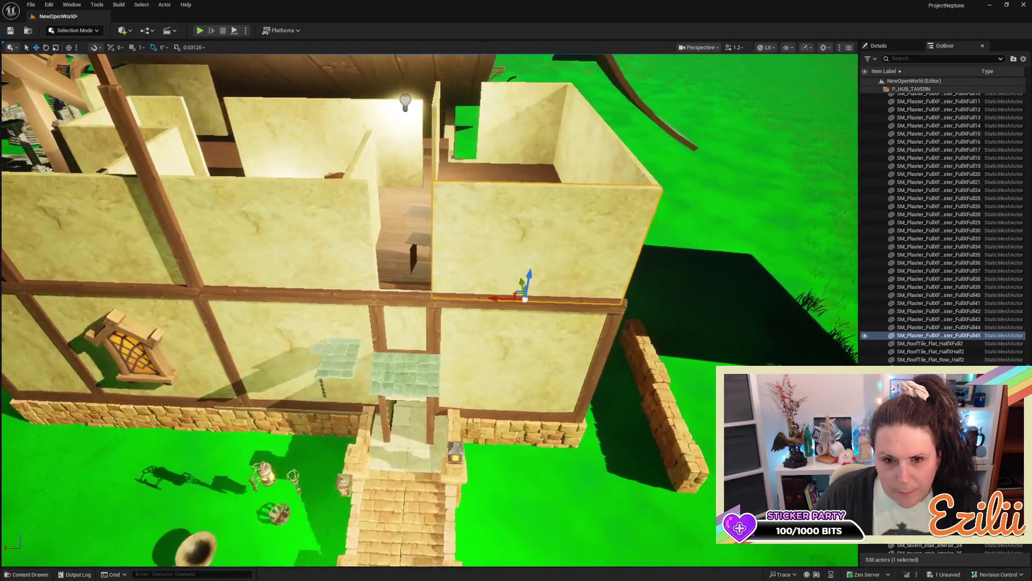
scroll(365, 338, "down", 1)
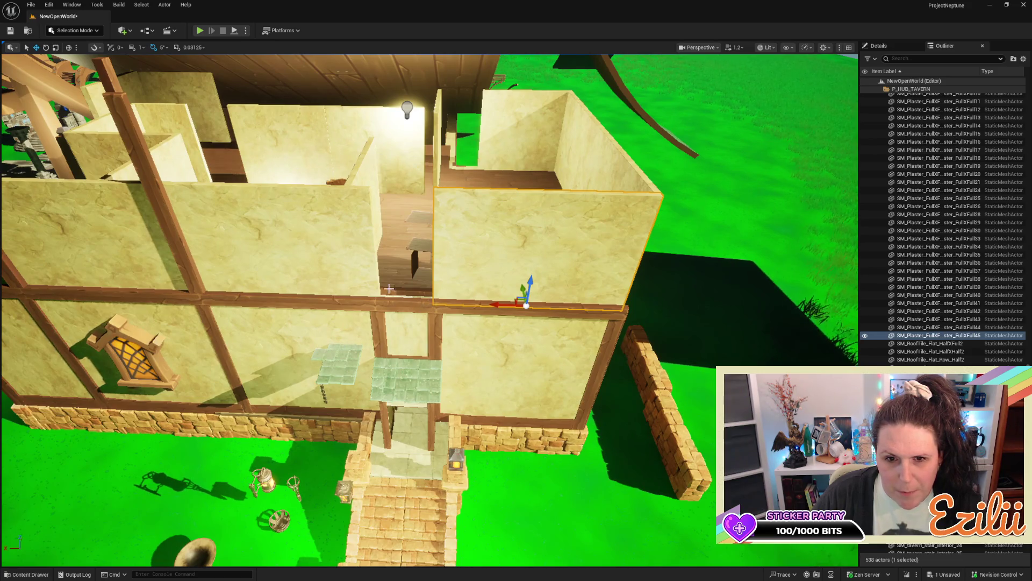
left_click_drag(423, 293, 374, 240)
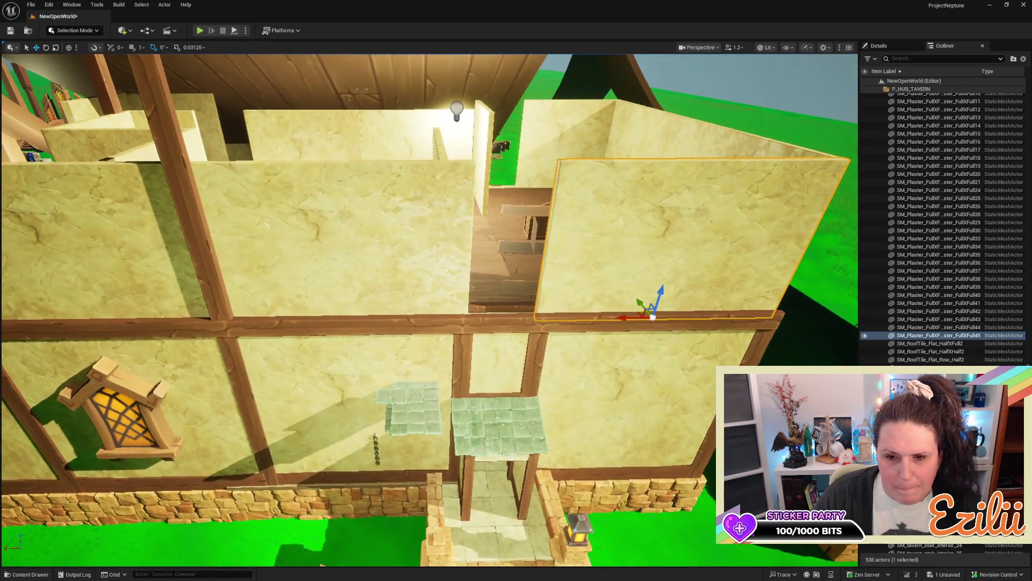
left_click(501, 366)
Step: Copy the small plaster panel up on Z, scale it taller, and settle it on the beam
left_click_drag(492, 376, 507, 254)
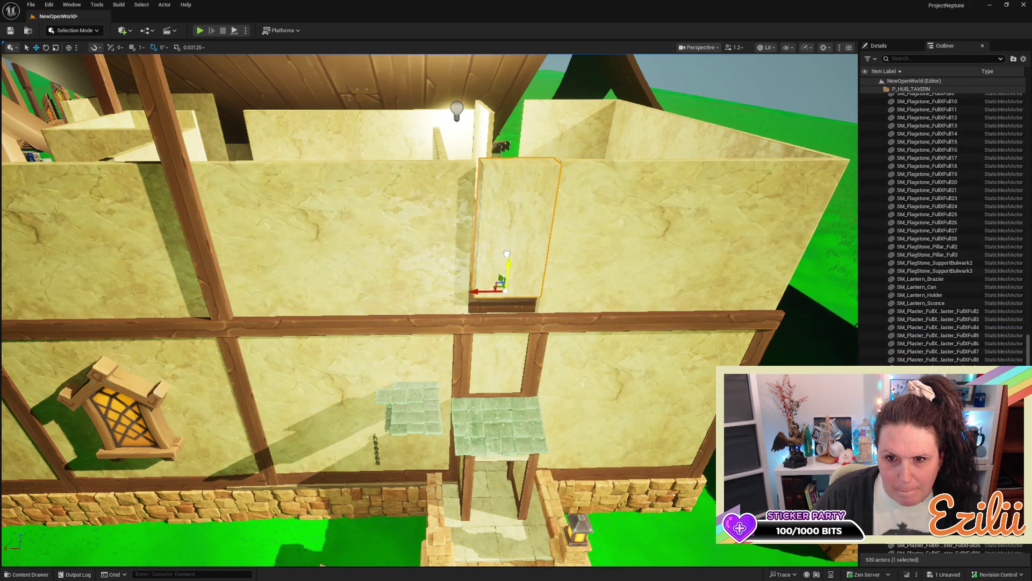
key("e")
key("r")
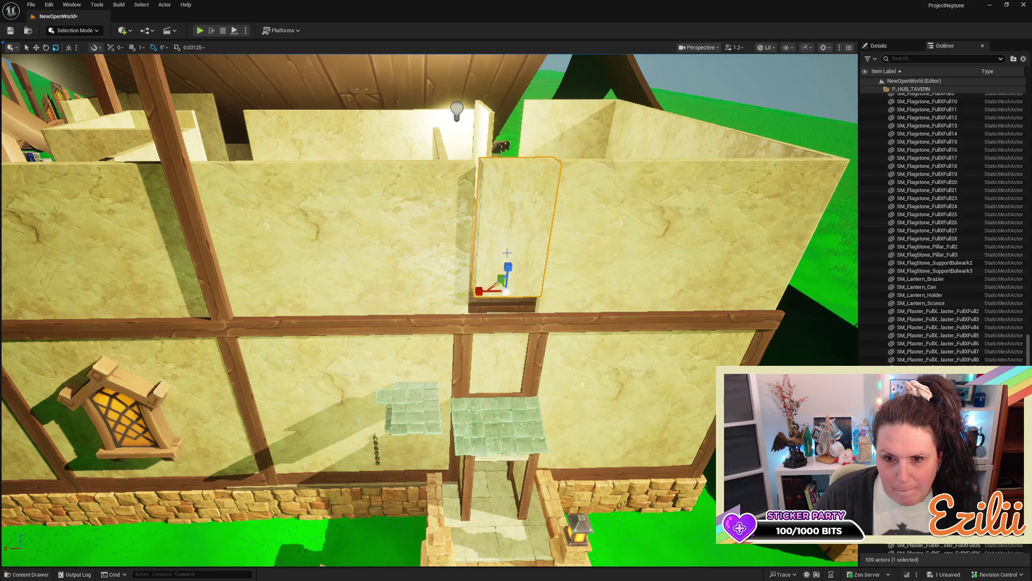
mouse_move(508, 267)
left_mouse_down()
mouse_move(507, 249)
mouse_move(505, 278)
left_mouse_up()
scroll(505, 278, "up", 5)
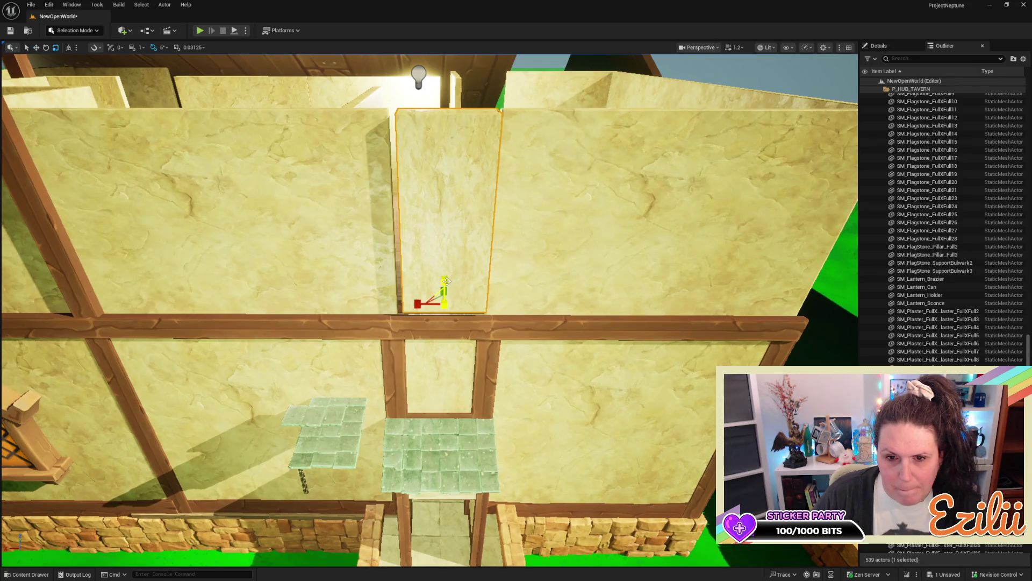
left_click_drag(447, 280, 447, 280)
mouse_move(447, 280)
left_mouse_down()
mouse_move(444, 289)
mouse_move(386, 300)
mouse_move(414, 313)
mouse_move(401, 254)
mouse_move(398, 268)
left_mouse_up()
key("r")
key("e")
key("w")
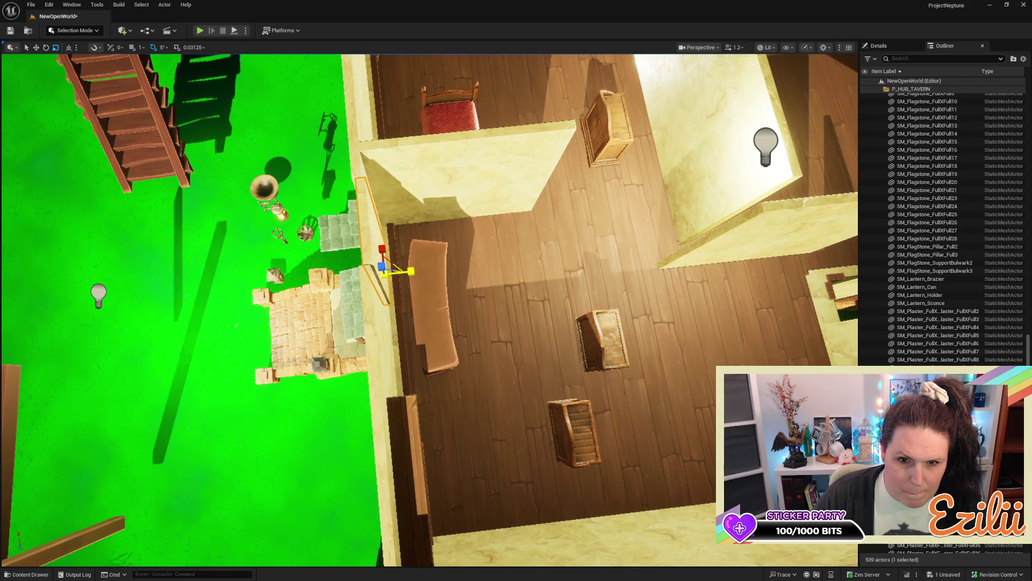
Step: Nudge the selected panel slightly left and zoom in on the entrance doorway
left_click_drag(411, 270, 410, 228)
key("w")
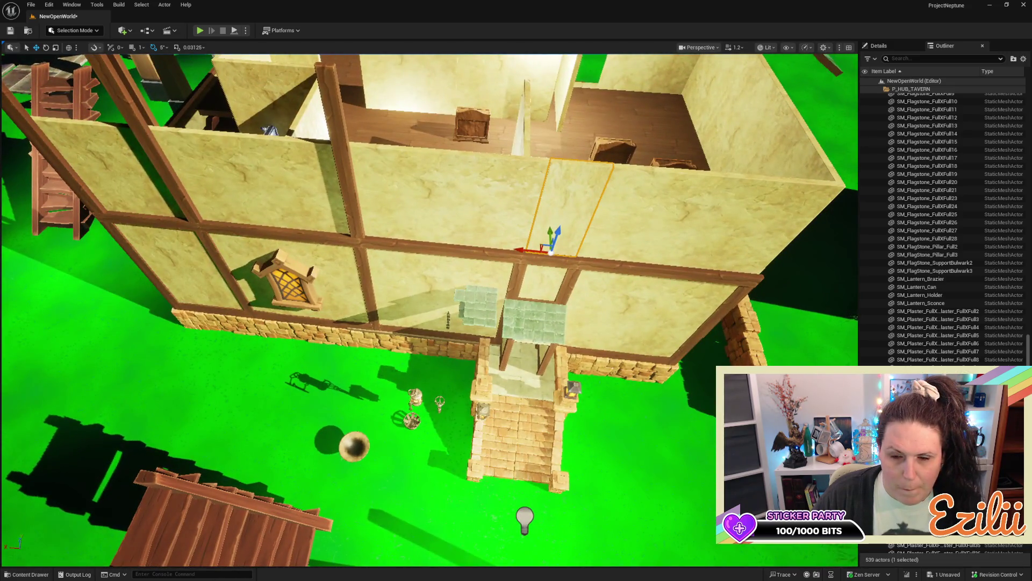
scroll(409, 270, "up", 10)
scroll(395, 242, "up", 2)
scroll(478, 298, "down", 6)
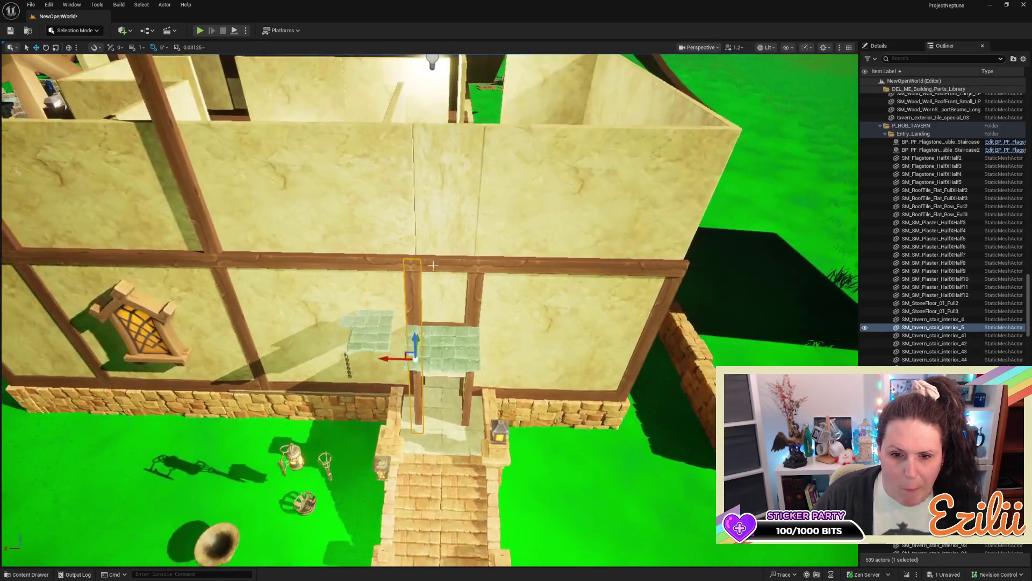
Step: Duplicate both entrance door-frame posts and raise the copies up onto the upper storey
left_click(478, 298, "ctrl")
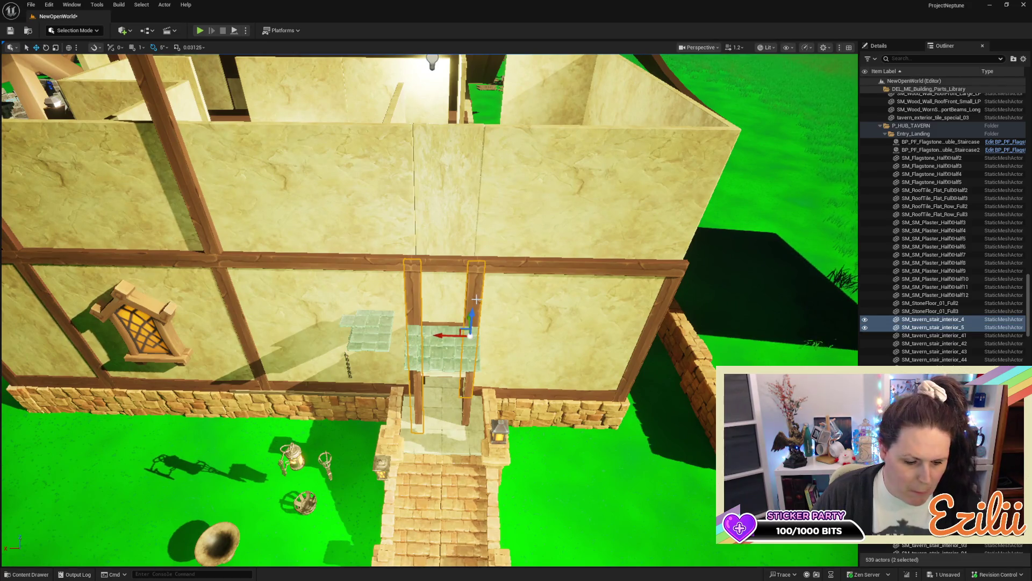
left_click_drag(472, 314, 471, 214, "alt")
key("f")
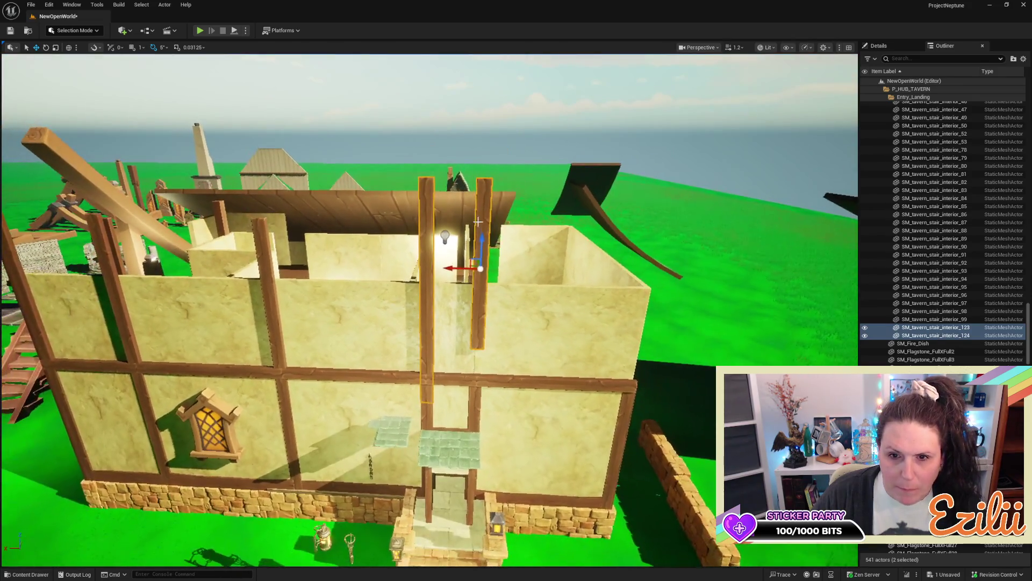
mouse_move(479, 252)
left_mouse_down()
mouse_move(470, 214)
mouse_move(485, 193)
mouse_move(491, 275)
left_mouse_up()
left_click(485, 189)
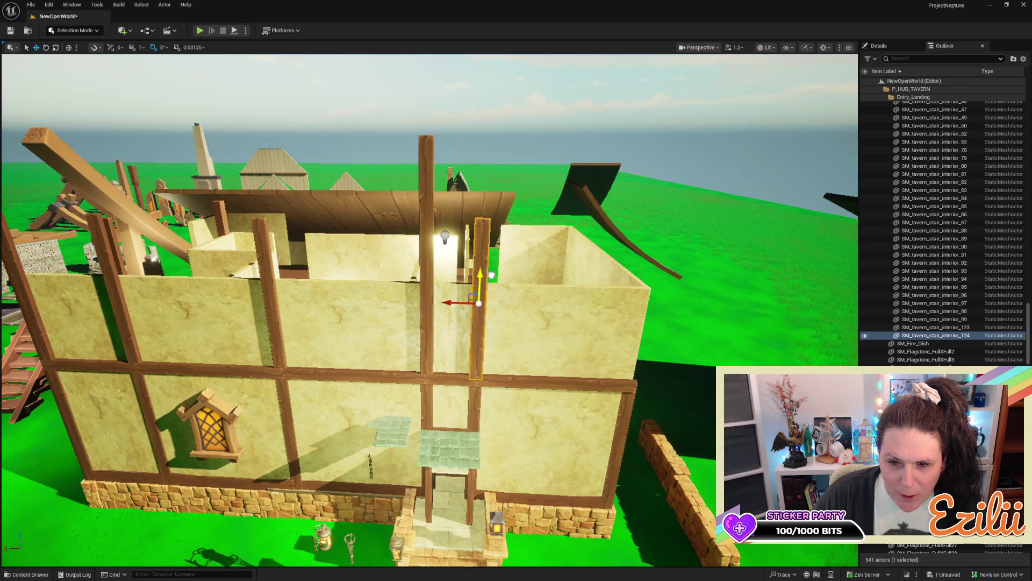
scroll(490, 275, "up", 10)
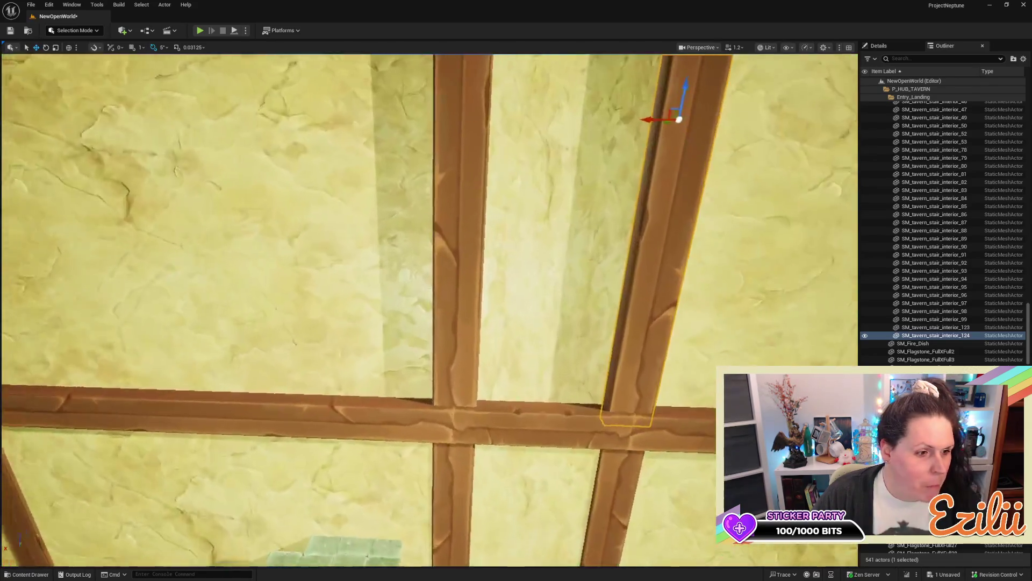
scroll(517, 318, "down", 12)
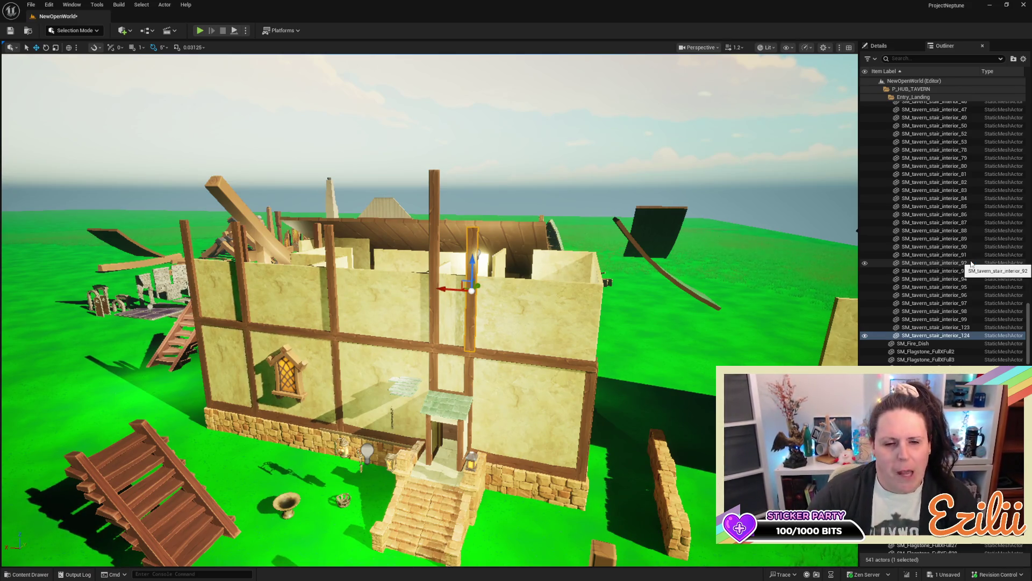
mouse_move(431, 310)
left_mouse_down()
mouse_move(360, 285)
mouse_move(147, 407)
mouse_move(163, 399)
mouse_move(150, 387)
left_mouse_up()
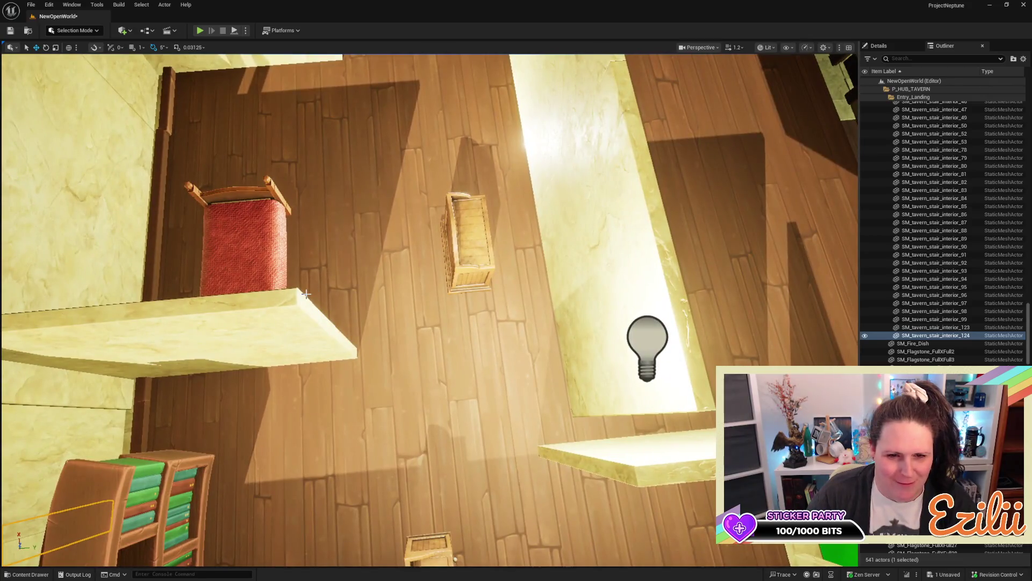
Step: Duplicate the plaster partition between the rooms and slide the copy along
left_click(306, 294)
key("f")
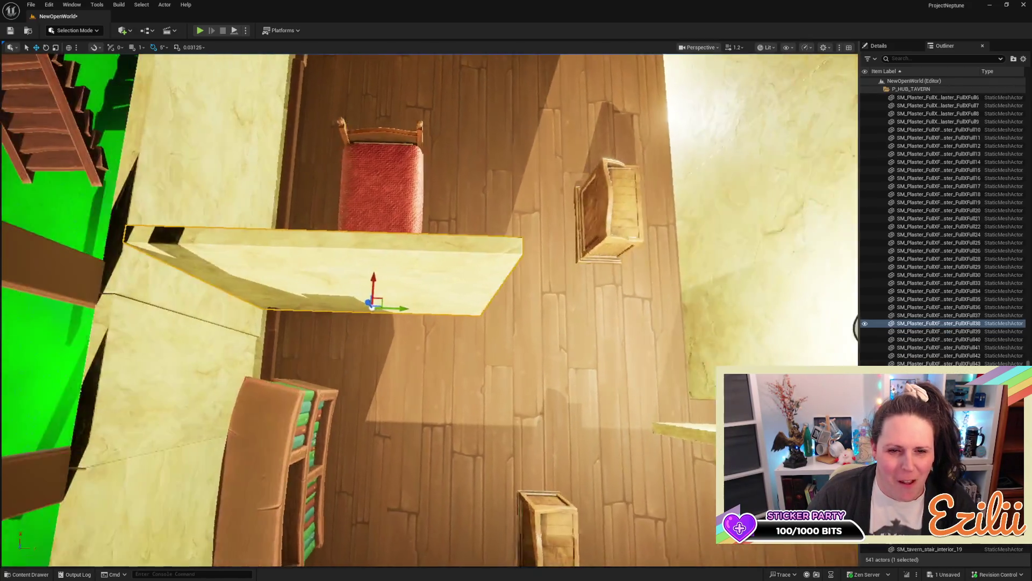
left_click_drag(462, 308, 622, 297)
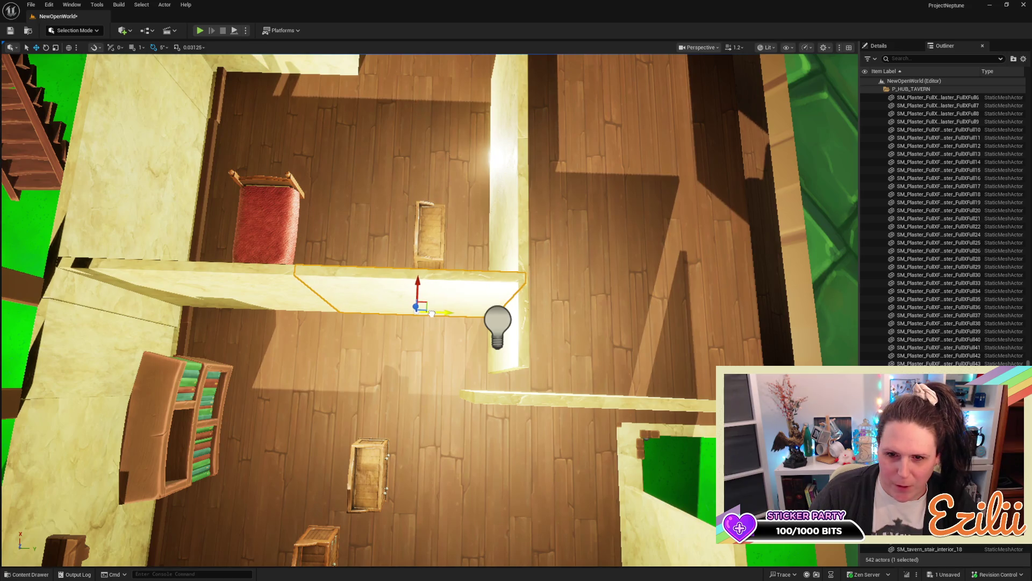
left_click_drag(431, 314, 428, 315)
left_click_drag(365, 328, 353, 331)
Step: Slide the upper room's back plaster wall right to open a gap
left_click(484, 137)
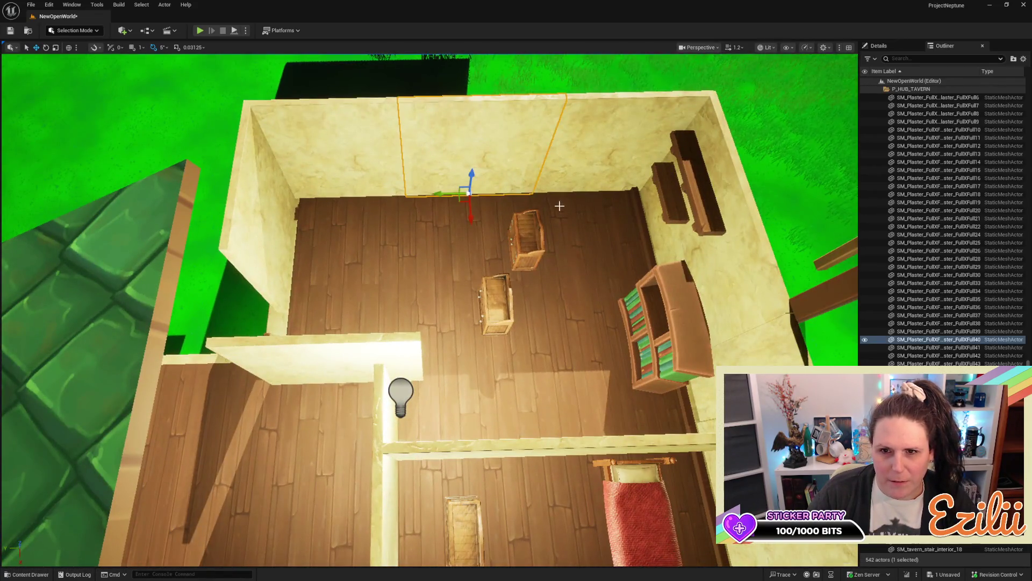
left_click_drag(438, 195, 422, 195)
left_click_drag(527, 237, 528, 237)
left_click_drag(584, 307, 675, 306)
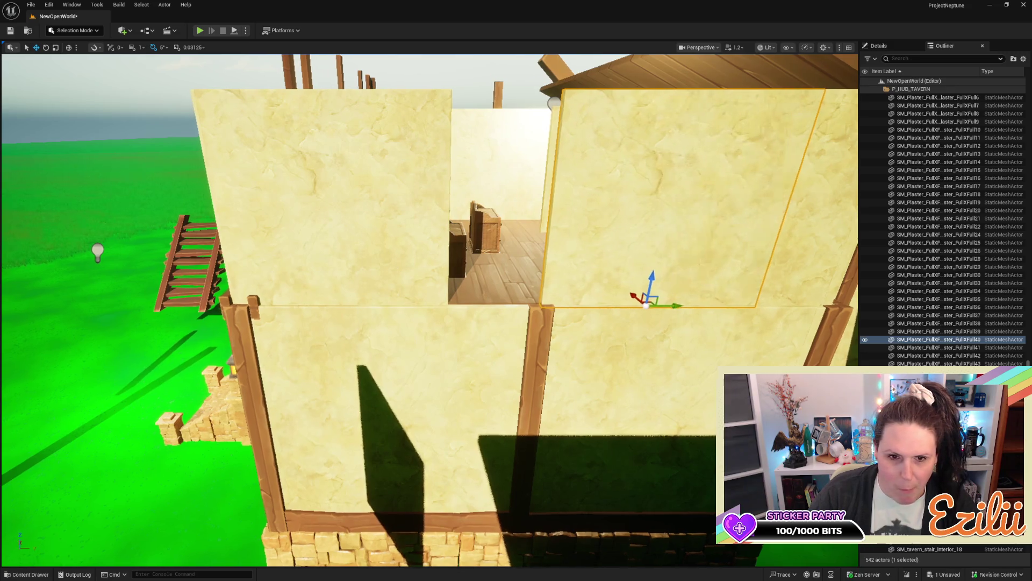
Step: Widen the left plaster wall and slide it right to close the gap
key("r")
left_click(395, 262)
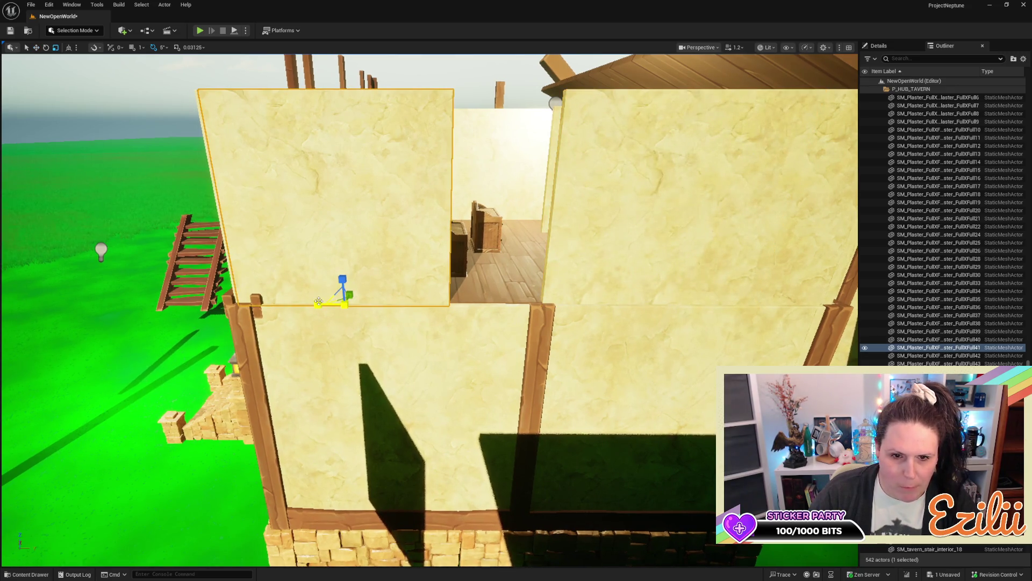
left_click_drag(321, 304, 293, 305)
key("w")
mouse_move(371, 304)
left_mouse_down()
mouse_move(422, 303)
mouse_move(371, 306)
left_mouse_up()
key("r")
key("e")
key("w")
left_click_drag(409, 303, 406, 303)
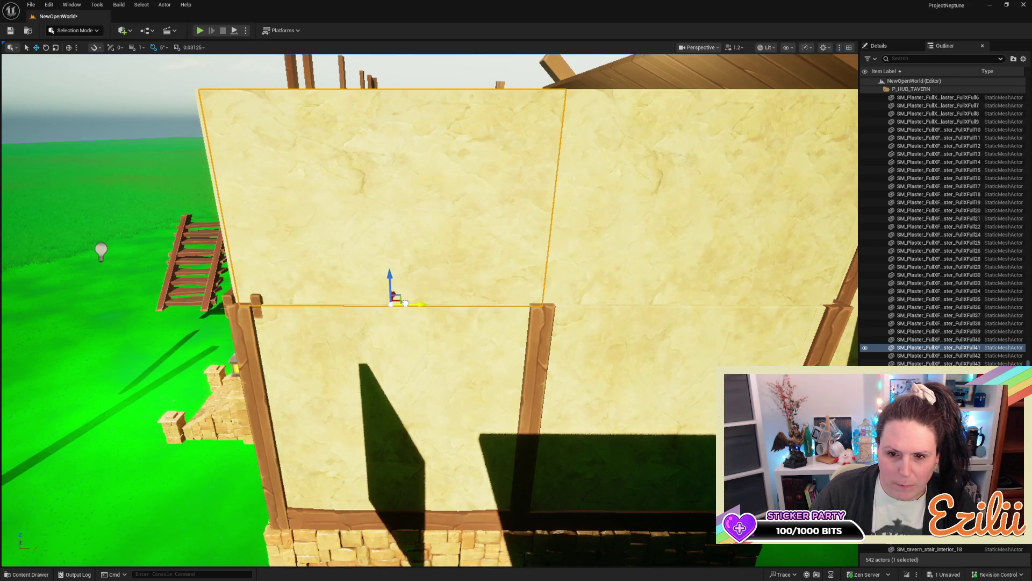
Step: Move the neighbouring plaster wall far to the right
mouse_move(484, 295)
left_mouse_down()
mouse_move(473, 294)
mouse_move(484, 294)
left_mouse_up()
left_click(385, 233)
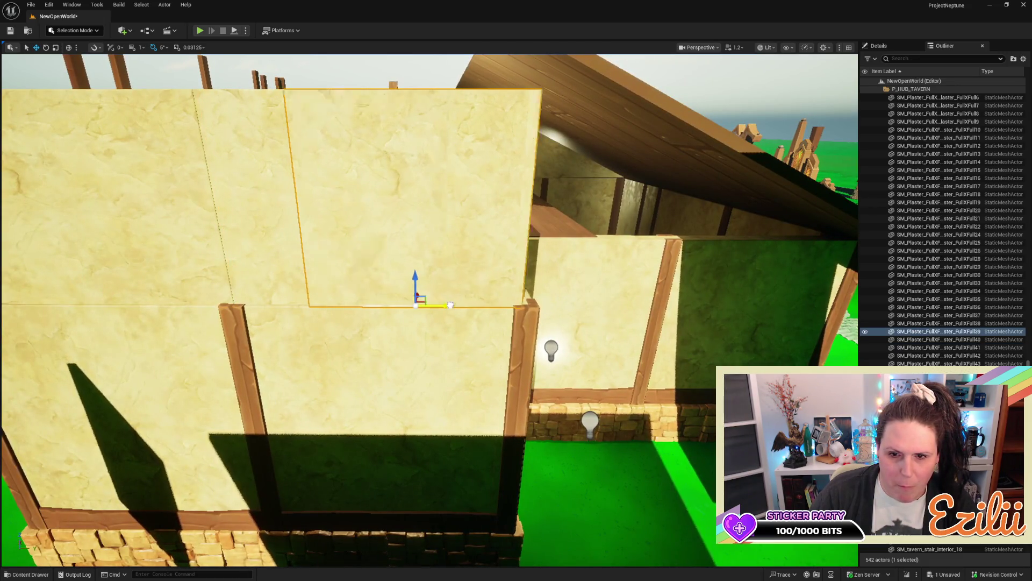
left_click_drag(444, 305, 734, 318)
Step: Widen the other upper plaster panel and shift it right to line up with the frame
left_click(340, 281)
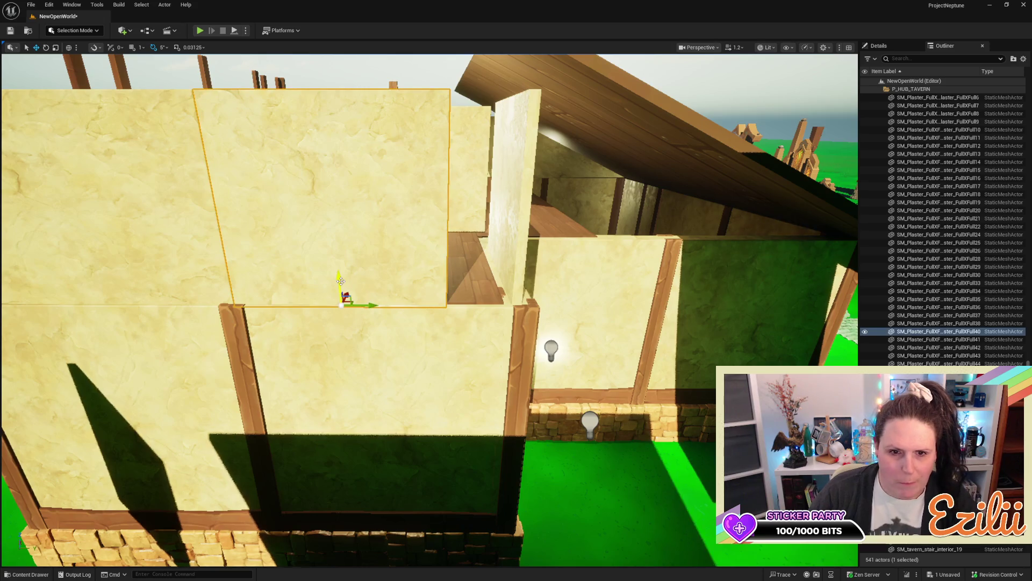
key("space")
key("space")
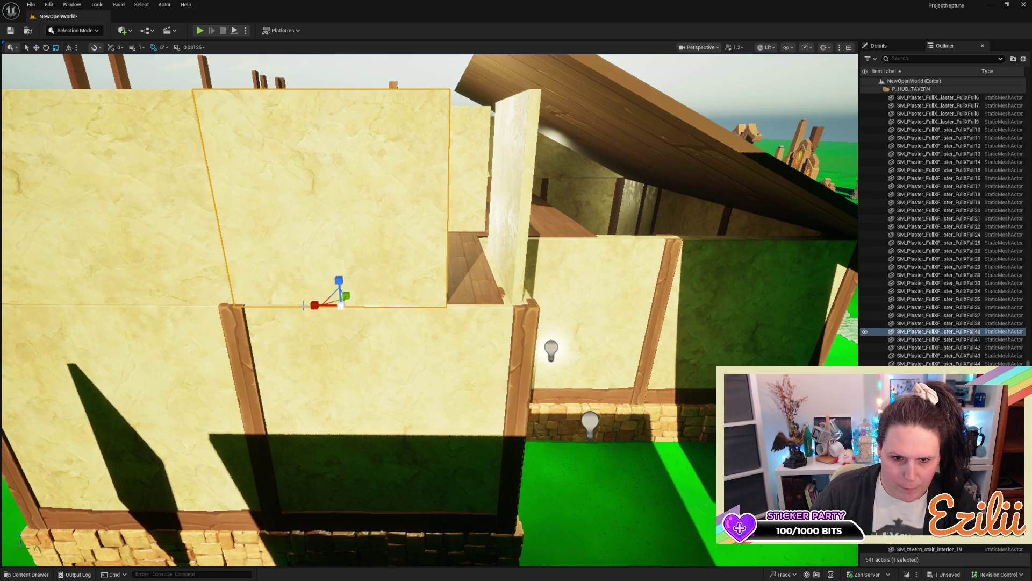
left_click_drag(313, 305, 304, 305)
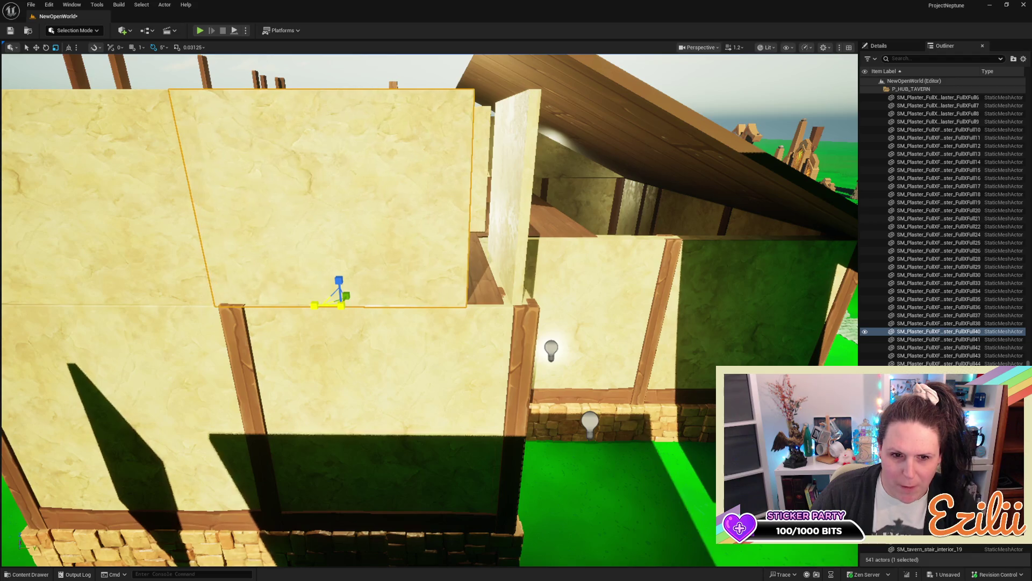
mouse_move(368, 306)
left_mouse_down()
mouse_move(425, 308)
mouse_move(333, 308)
left_mouse_up()
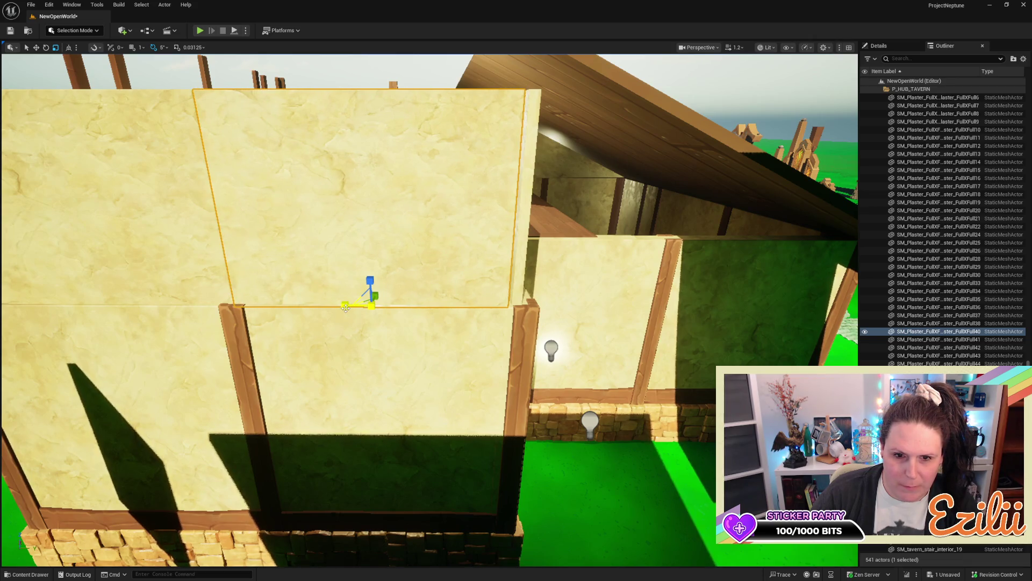
mouse_move(346, 307)
left_mouse_down()
mouse_move(423, 305)
mouse_move(405, 305)
left_mouse_up()
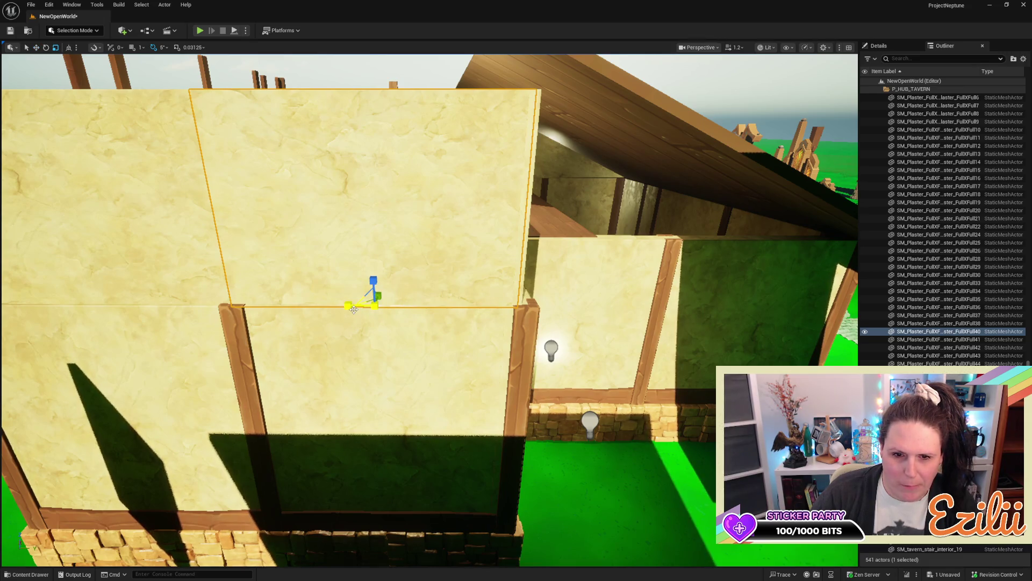
left_click_drag(354, 308, 351, 309)
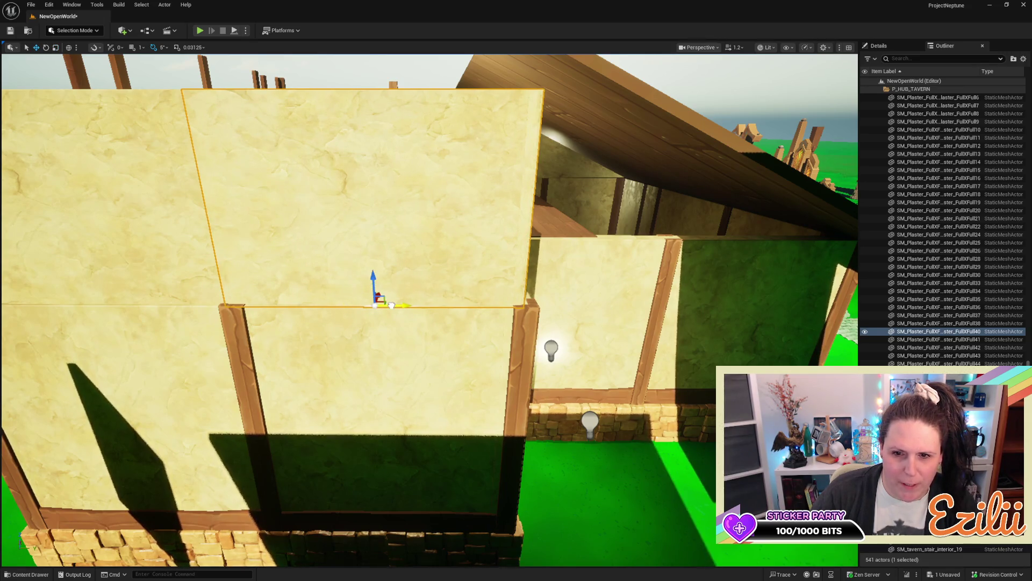
left_click_drag(398, 304, 407, 303)
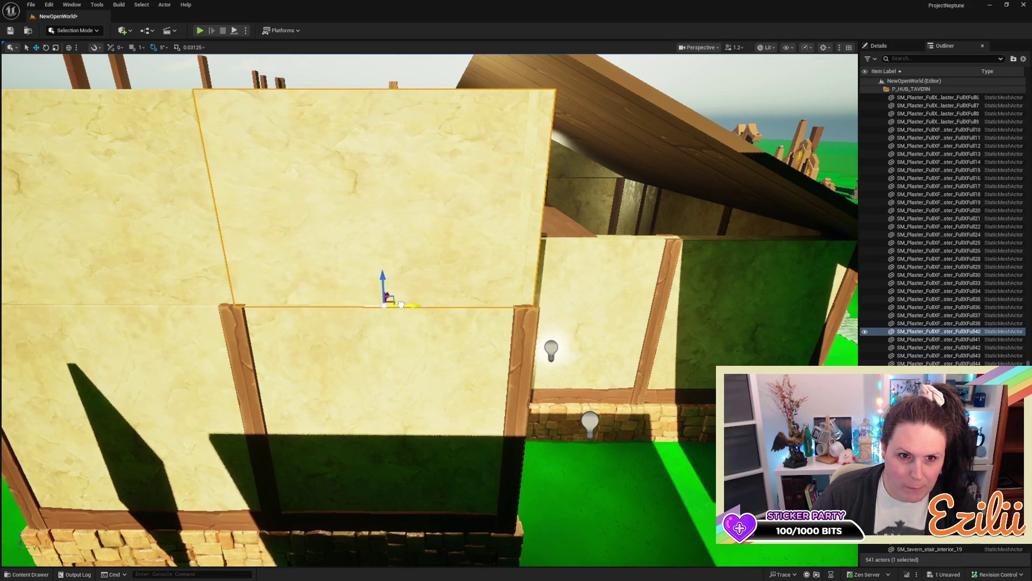
mouse_move(398, 305)
left_mouse_down()
mouse_move(449, 441)
mouse_move(486, 473)
left_mouse_up()
left_click_drag(433, 298, 435, 300)
Step: Select plaster panels Full40 and Full41 and shift both slightly right to close the gap
left_click(485, 322)
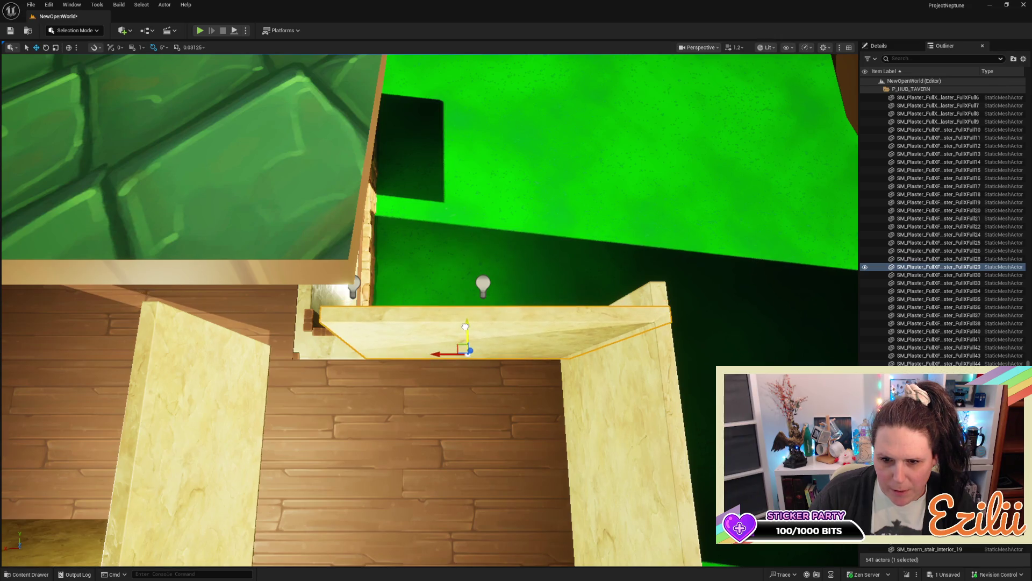
mouse_move(465, 327)
left_mouse_down()
mouse_move(359, 136)
mouse_move(581, 277)
mouse_move(535, 360)
mouse_move(593, 339)
left_mouse_up()
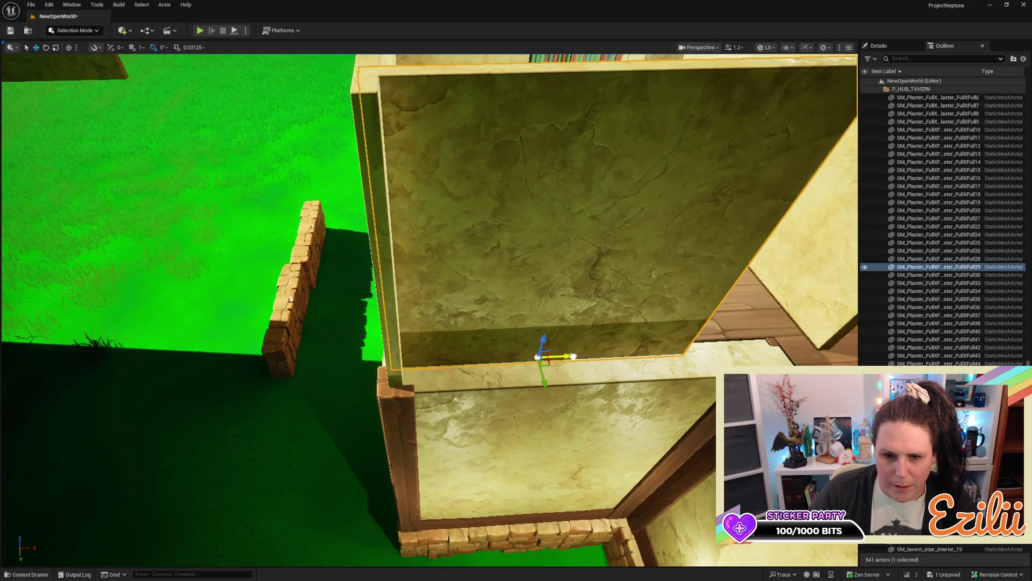
left_click_drag(574, 356, 462, 217)
left_click(462, 217)
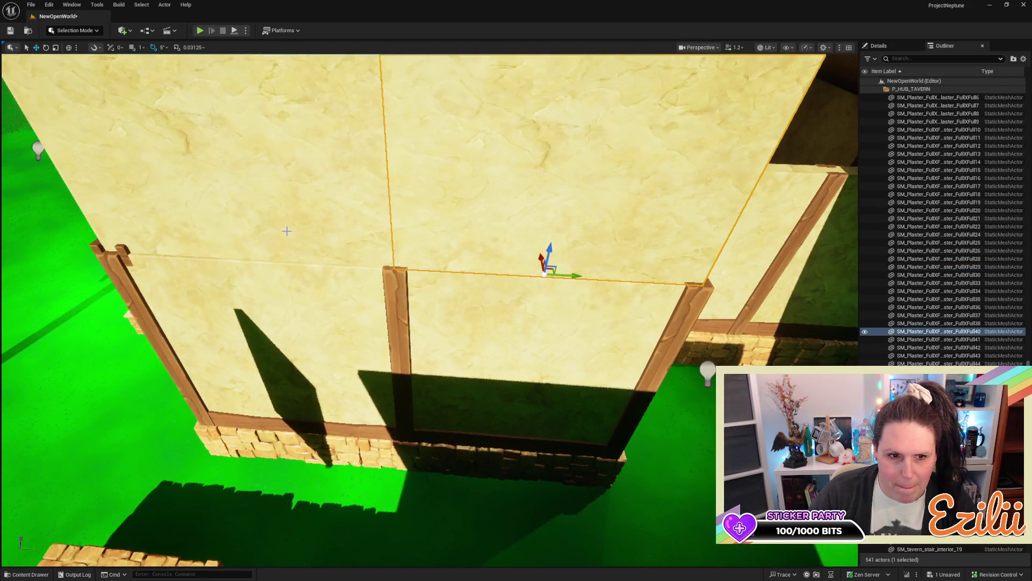
left_click(286, 230, "ctrl")
mouse_move(261, 242)
left_mouse_down()
mouse_move(398, 220)
mouse_move(429, 199)
mouse_move(403, 214)
mouse_move(716, 346)
mouse_move(531, 328)
left_mouse_up()
scroll(216, 251, "down", 5)
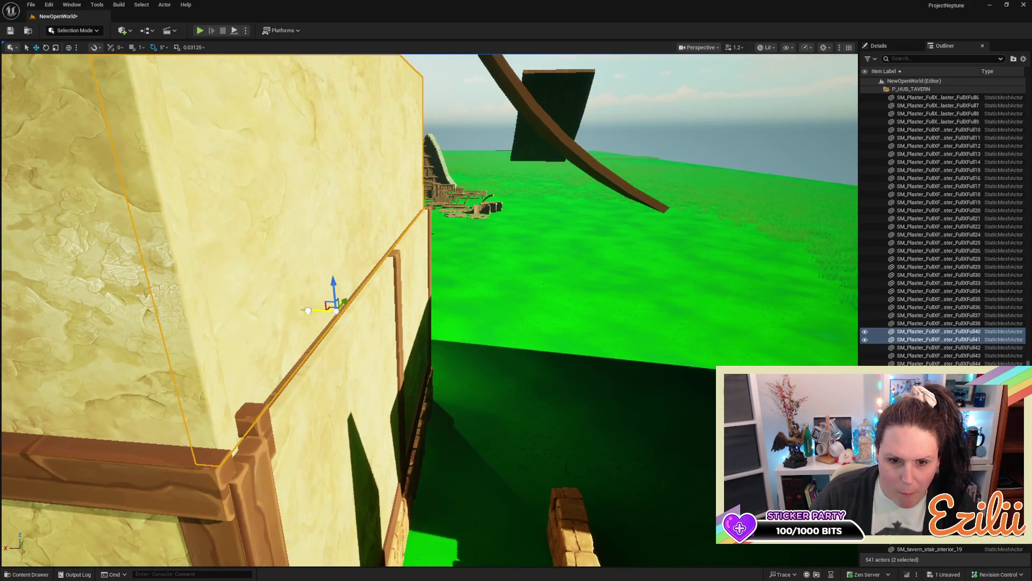
left_click_drag(308, 311, 845, 258)
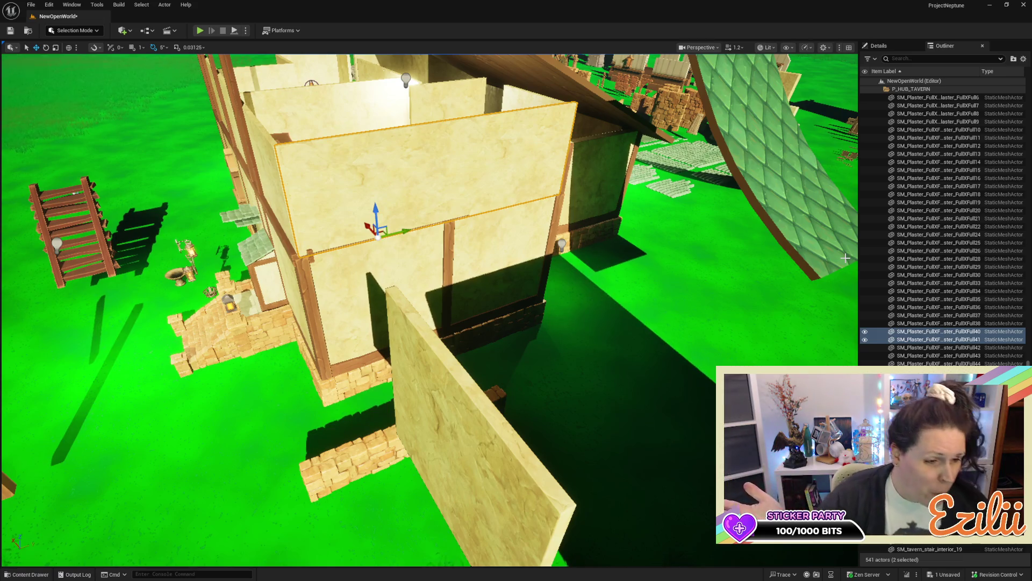
left_click_drag(585, 326, 28, 409)
key("f")
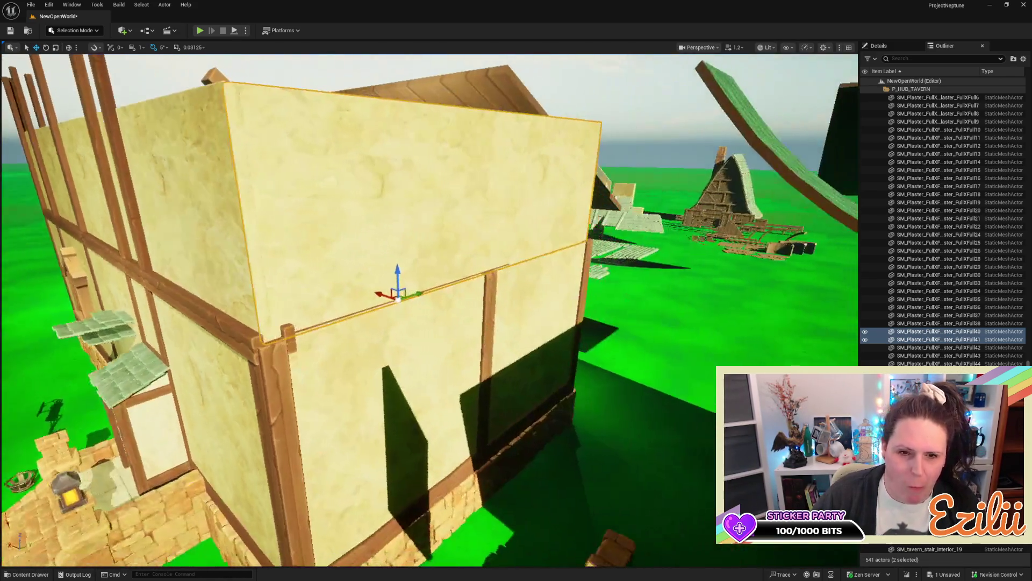
left_click_drag(494, 365, 495, 366)
left_click(274, 379)
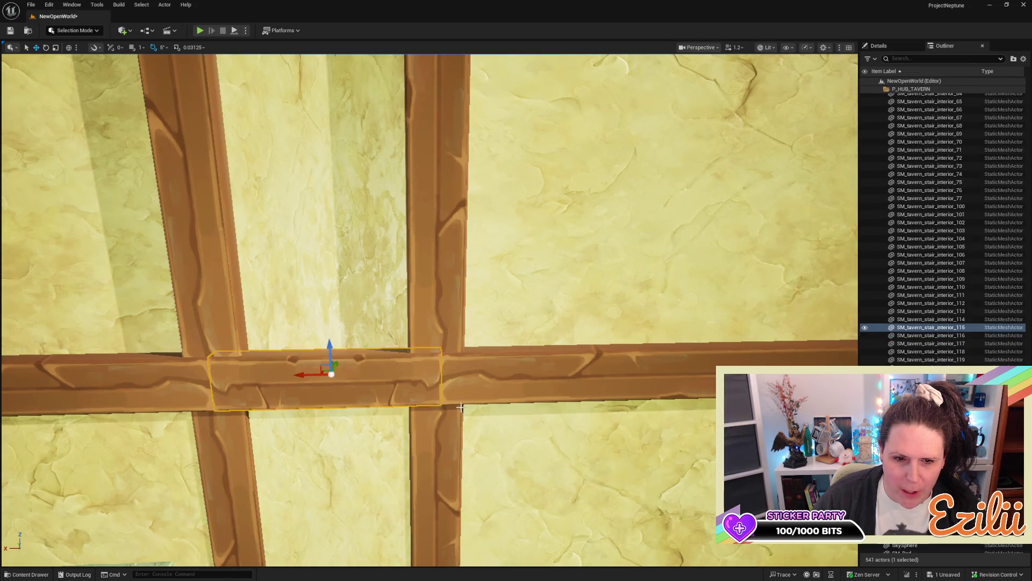
key("f")
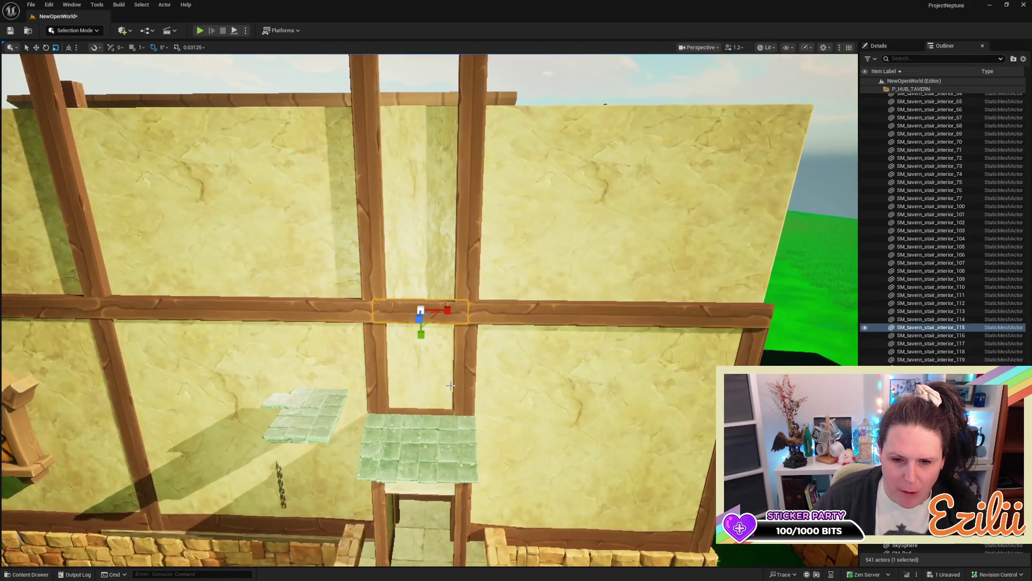
left_click_drag(453, 343, 453, 342)
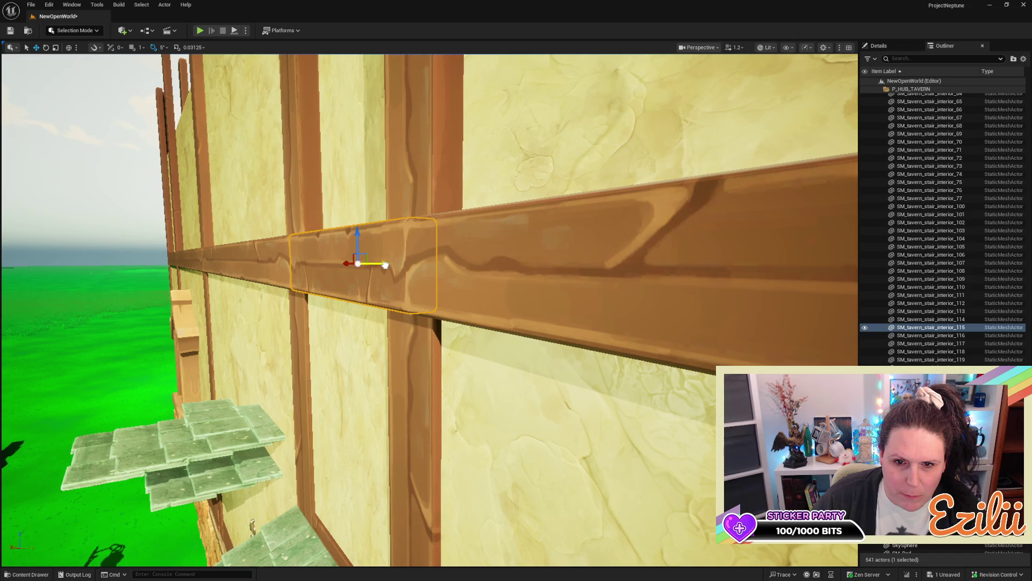
left_click_drag(385, 264, 385, 264)
left_click_drag(450, 282, 450, 283)
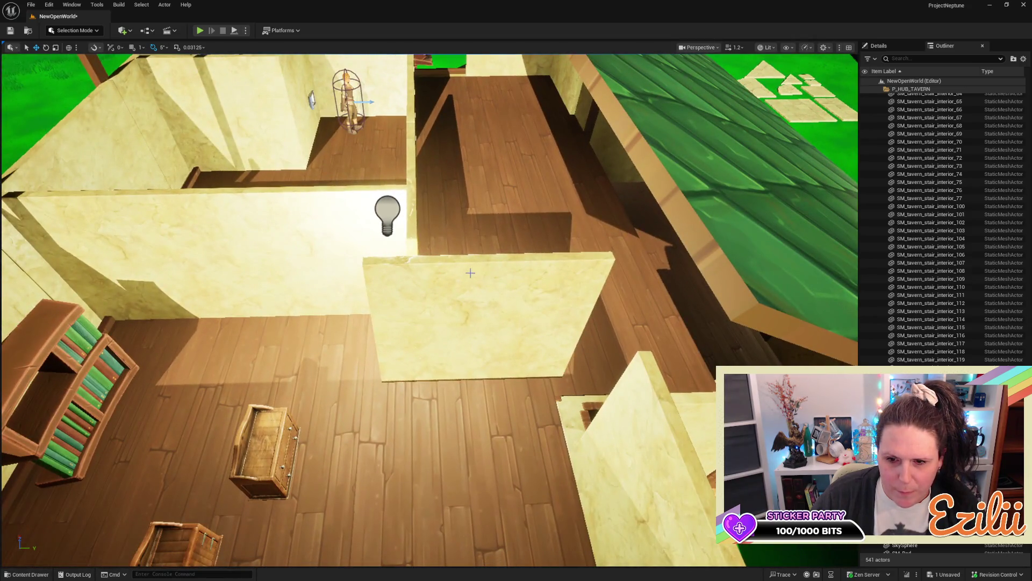
Step: Narrow the interior plaster partition and slide it right along the room
left_click(449, 284)
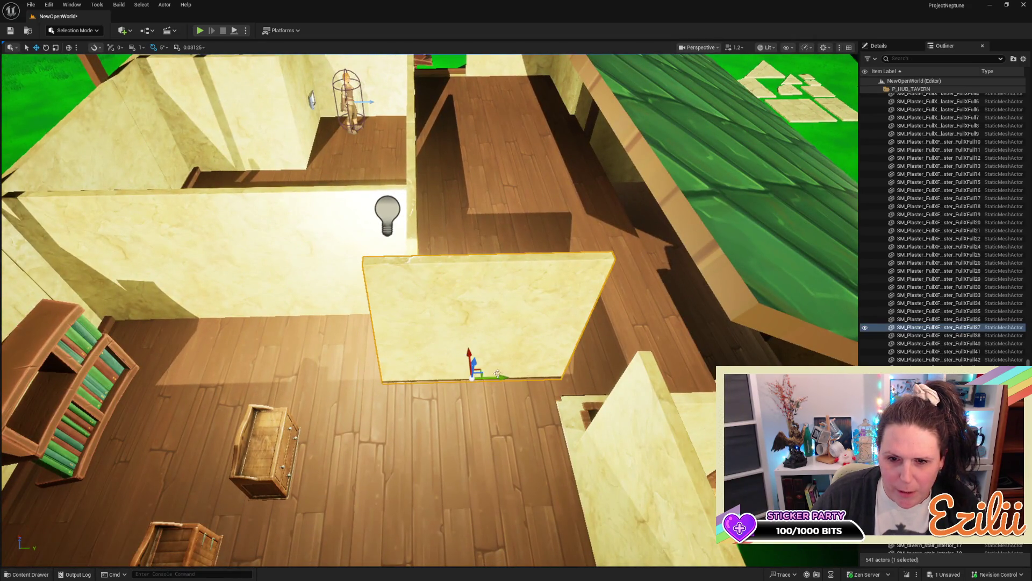
mouse_move(467, 351)
left_mouse_down()
mouse_move(471, 317)
mouse_move(471, 340)
mouse_move(473, 330)
mouse_move(525, 351)
mouse_move(468, 352)
left_mouse_up()
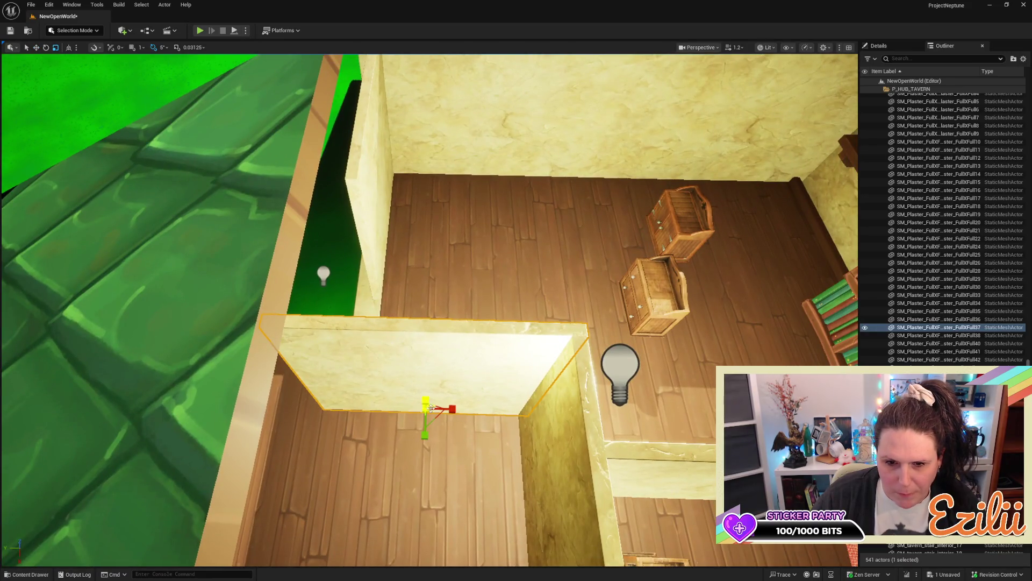
left_click_drag(447, 405, 445, 404)
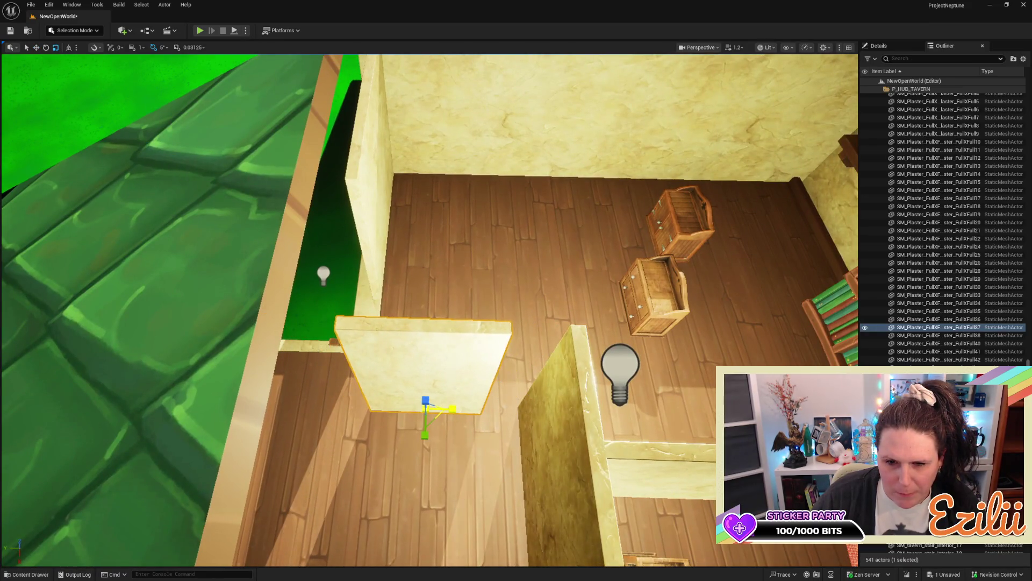
key("e")
key("w")
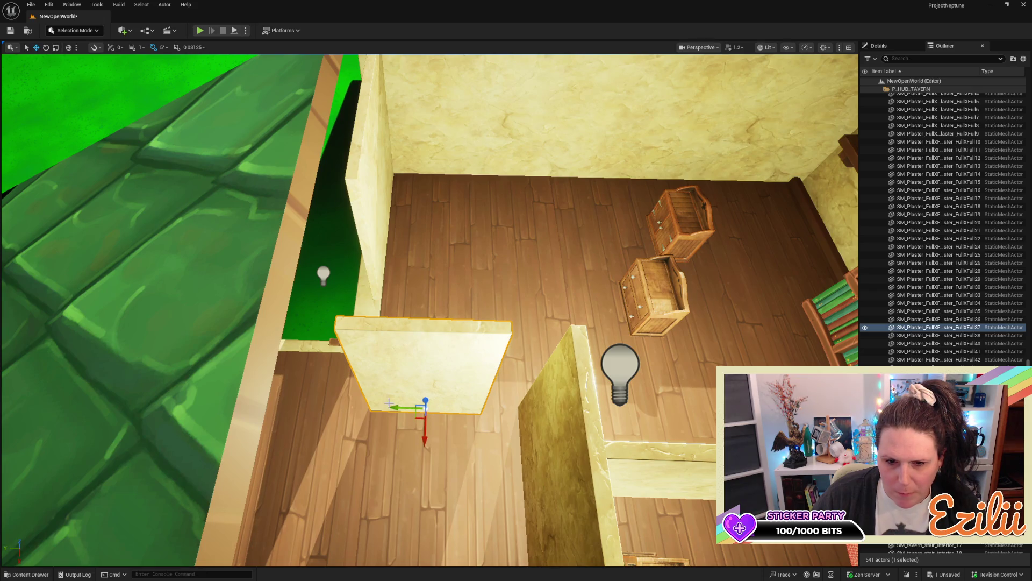
mouse_move(390, 405)
left_mouse_down()
mouse_move(436, 402)
mouse_move(336, 407)
left_mouse_up()
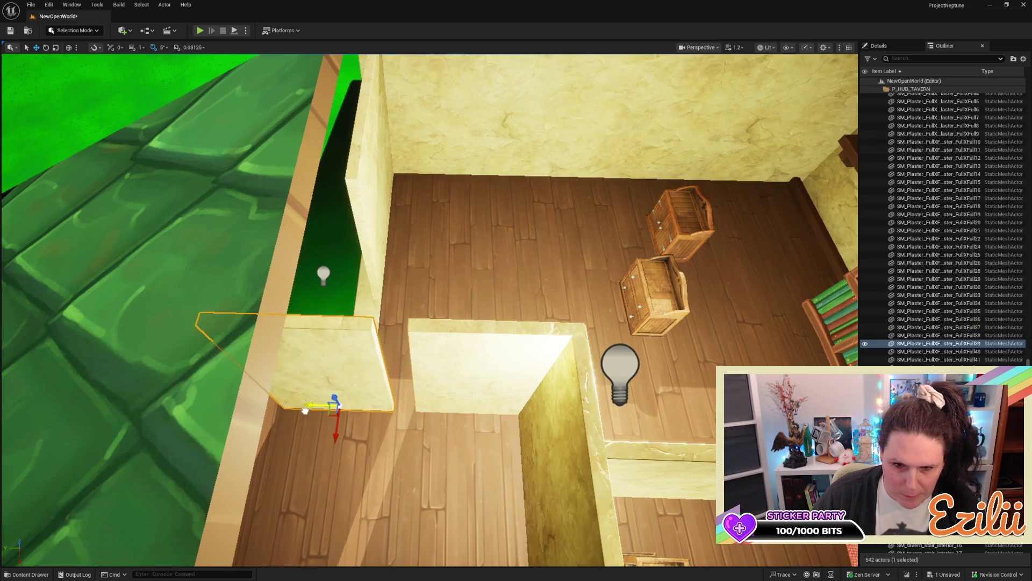
Step: Duplicate the partition, turn the copy about 85 degrees, and move it to meet the wall
key("e")
mouse_move(359, 444)
left_mouse_down()
mouse_move(339, 459)
mouse_move(275, 414)
mouse_move(264, 420)
left_mouse_up()
key("w")
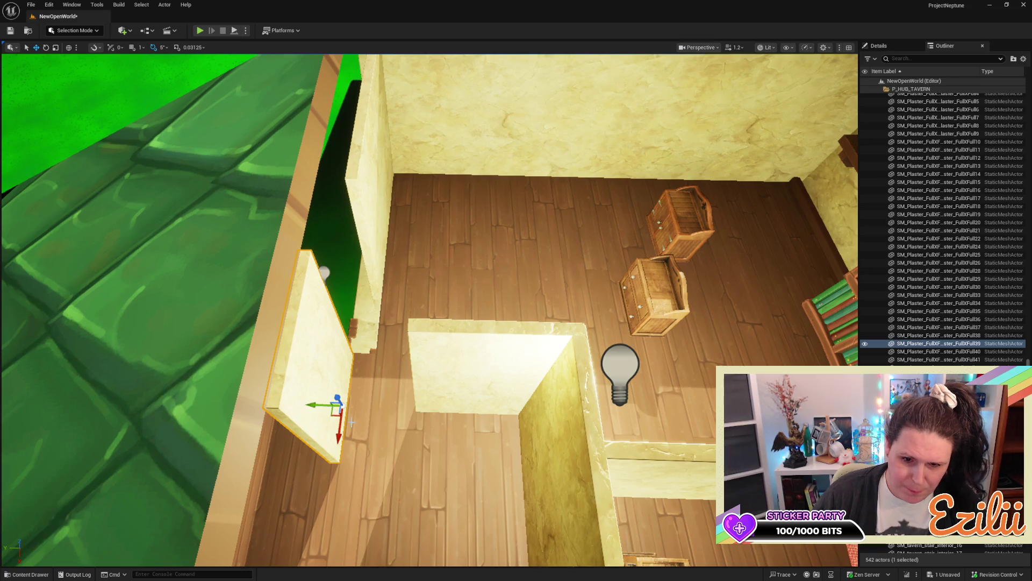
mouse_move(341, 436)
left_mouse_down()
mouse_move(322, 357)
mouse_move(345, 372)
mouse_move(338, 385)
left_mouse_up()
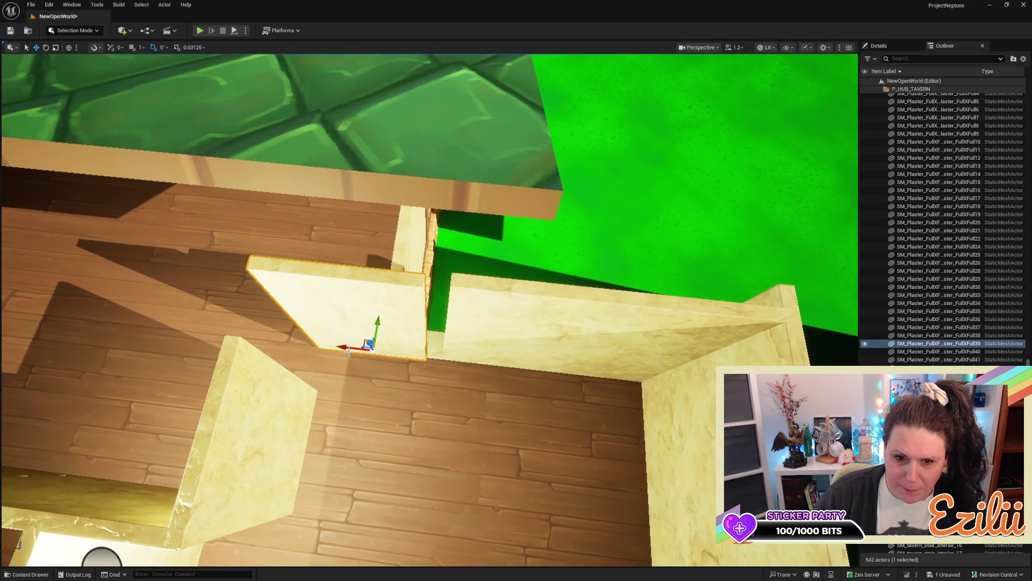
left_click_drag(349, 350, 366, 350)
mouse_move(472, 389)
left_mouse_down()
mouse_move(457, 375)
mouse_move(470, 339)
mouse_move(733, 197)
left_mouse_up()
Step: Take a door frame from the building-parts field and place it against the wall pillar
left_click(618, 248)
mouse_move(618, 247)
left_mouse_down()
mouse_move(642, 298)
mouse_move(250, 169)
left_mouse_up()
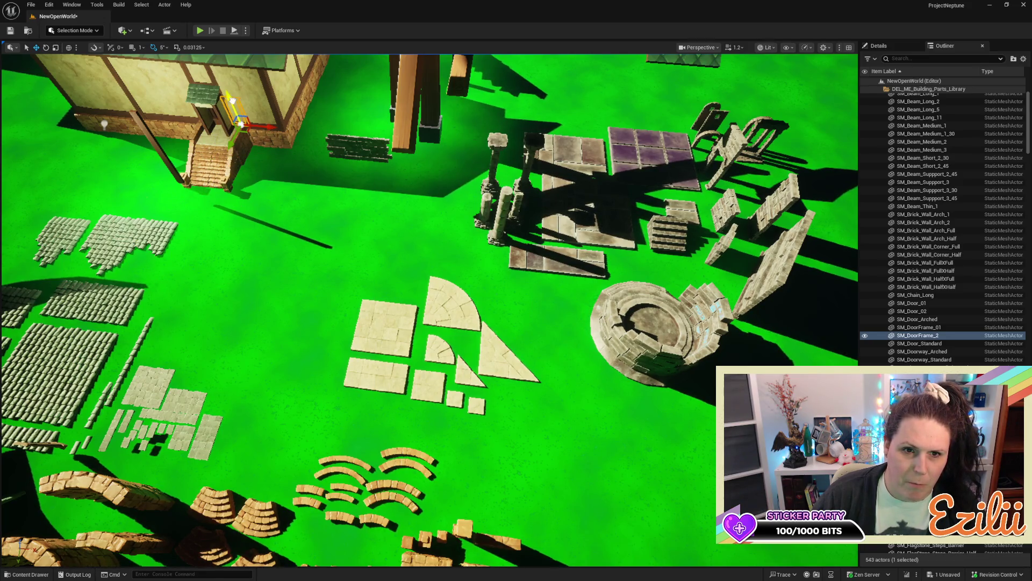
key("f")
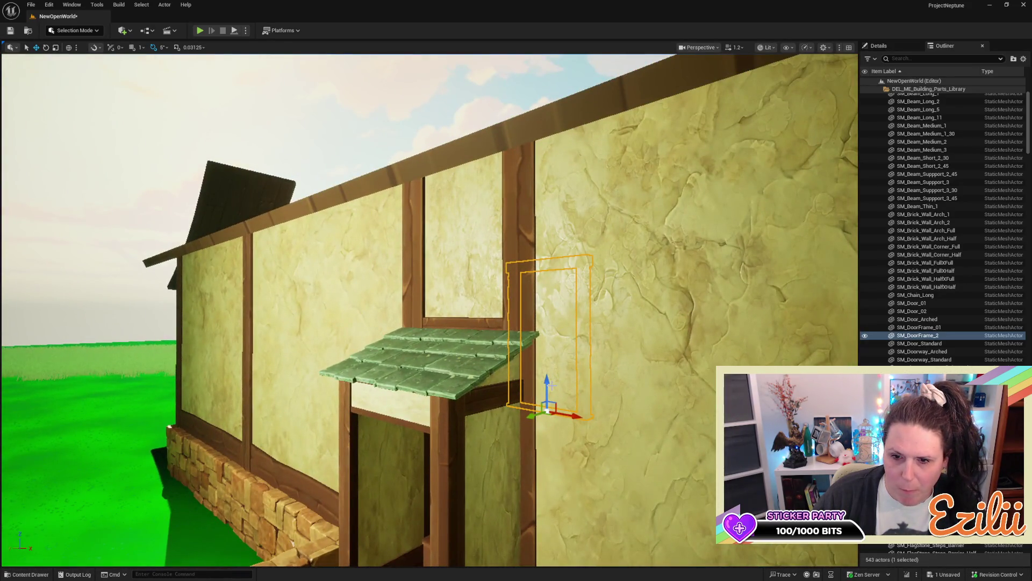
left_click_drag(545, 383, 546, 242)
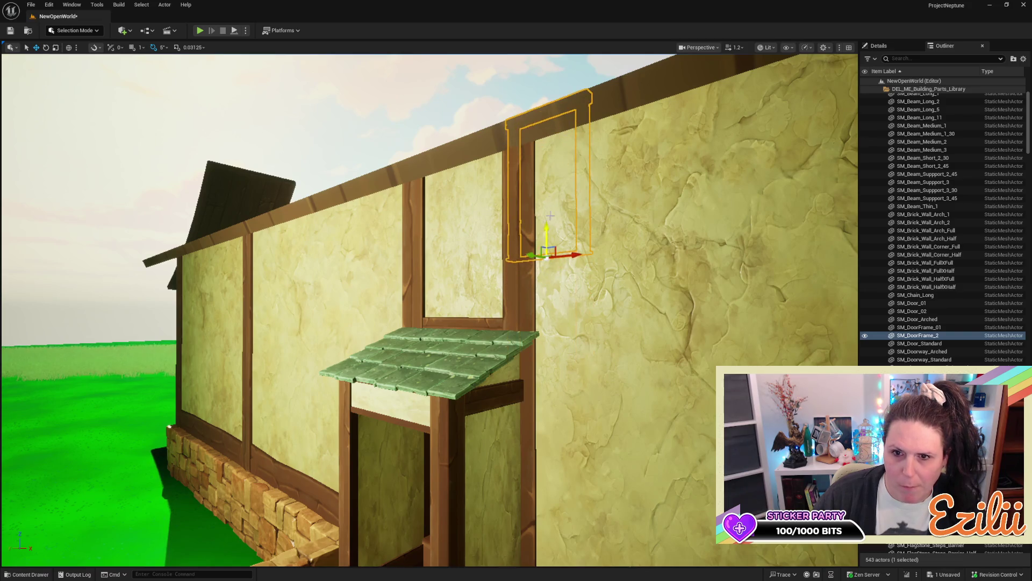
key("f")
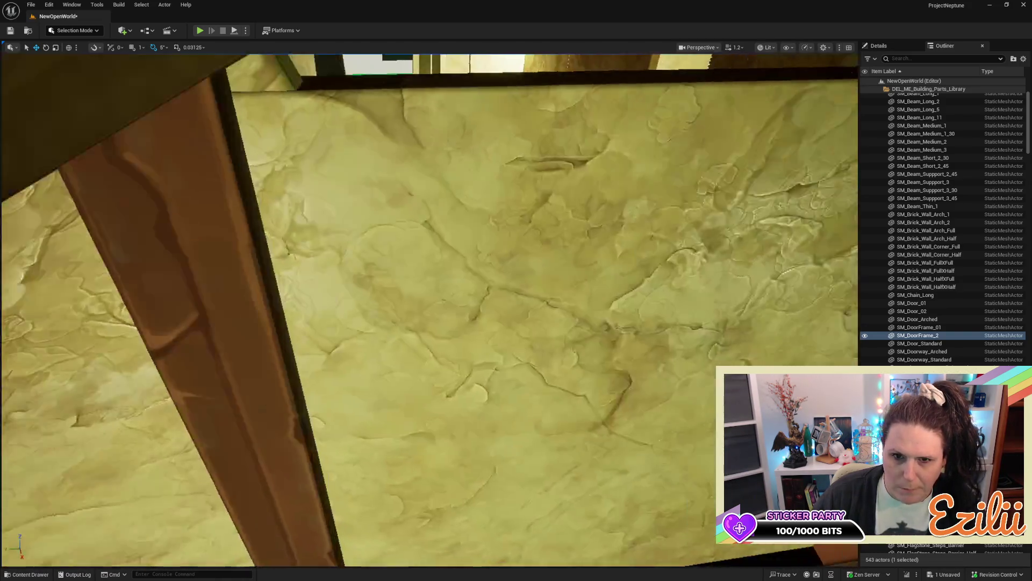
scroll(723, 270, "down", 5)
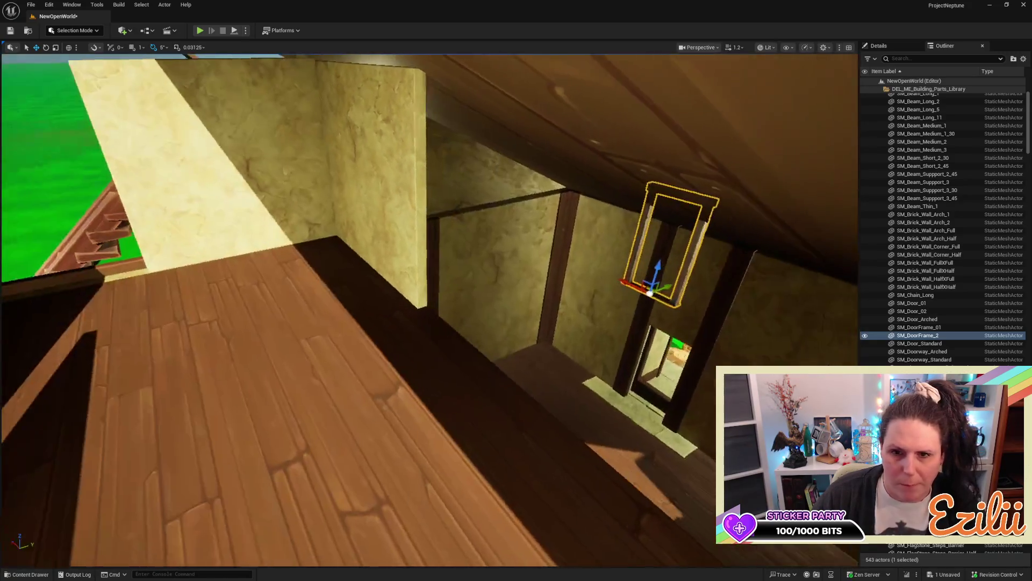
mouse_move(665, 293)
left_mouse_down()
mouse_move(472, 294)
mouse_move(491, 306)
left_mouse_up()
key("f")
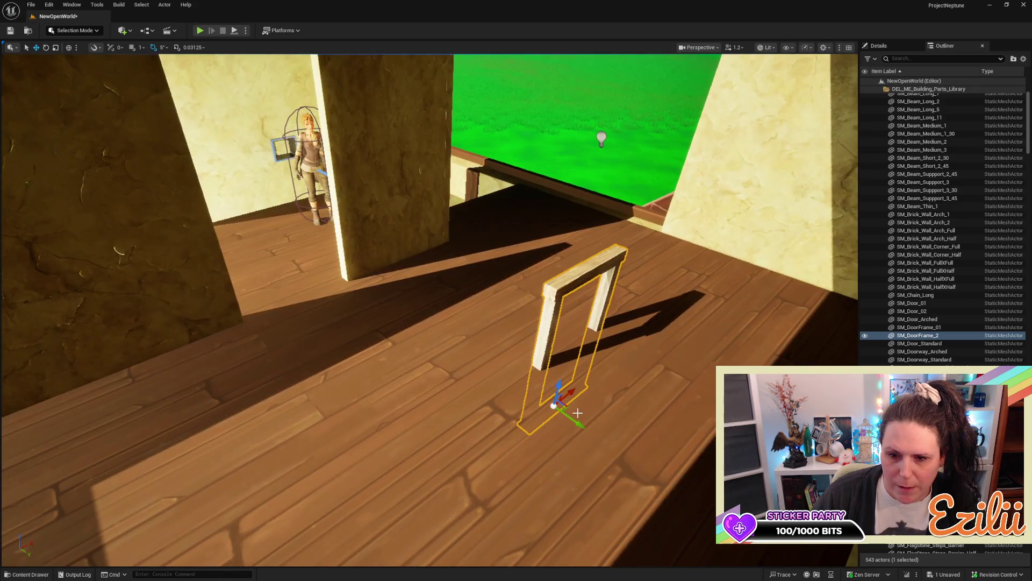
left_click_drag(576, 418, 435, 348)
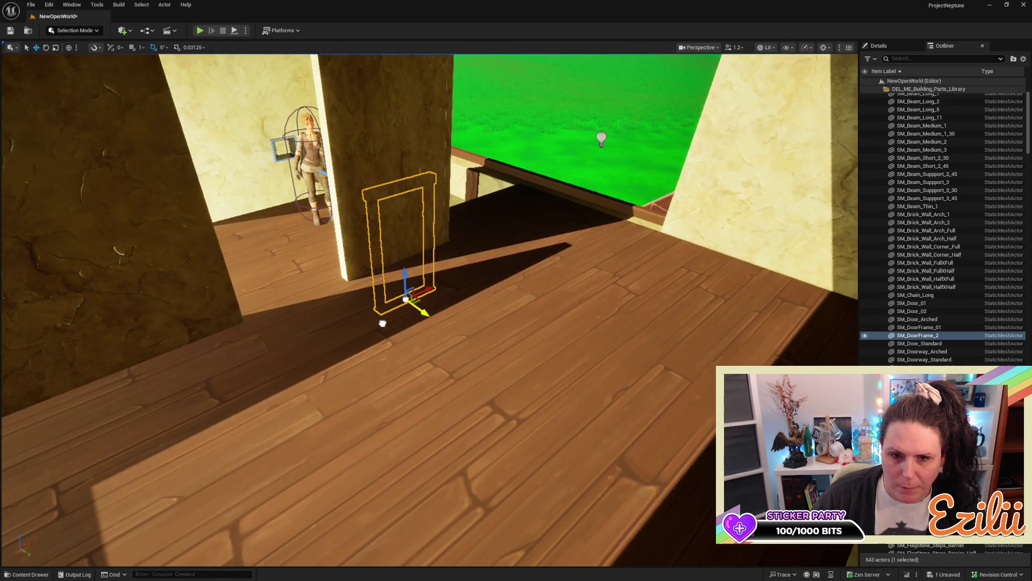
left_click_drag(404, 274, 404, 220)
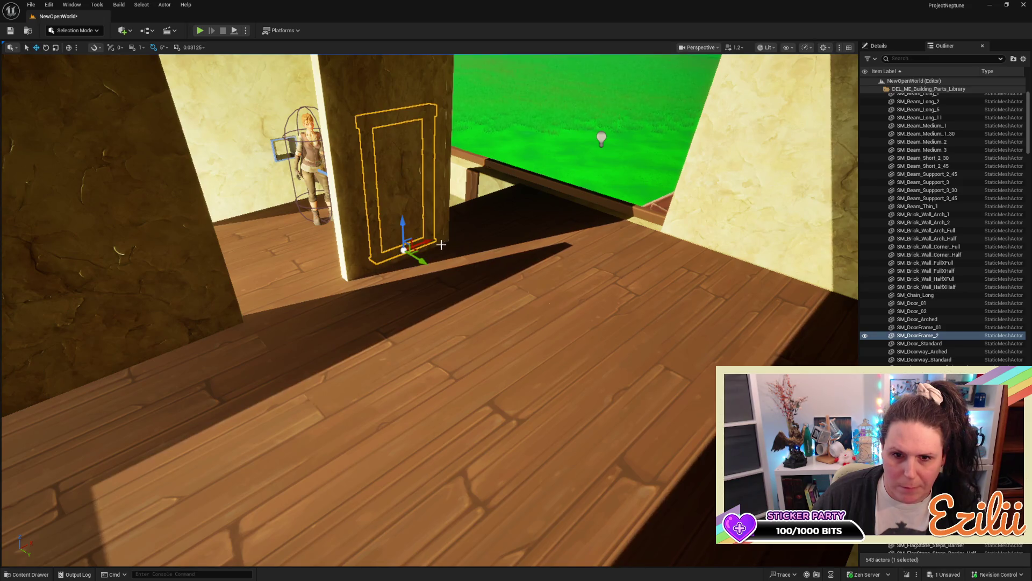
Step: Slide SM_DoorFrame_2 flush against the plaster wall and inspect it up close
scroll(443, 244, "down", 3)
scroll(442, 245, "up", 5)
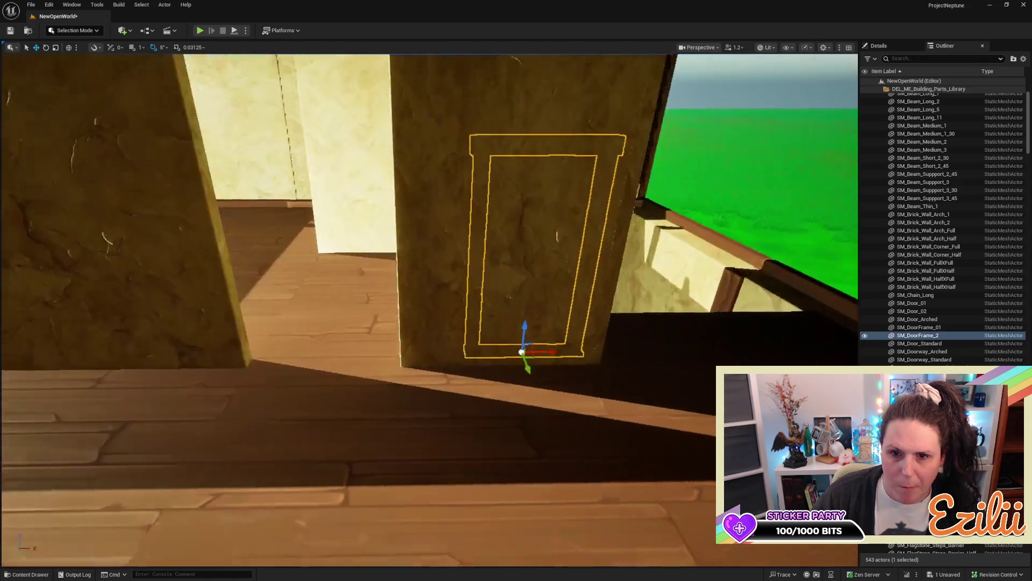
left_click_drag(551, 317, 577, 317)
key("s")
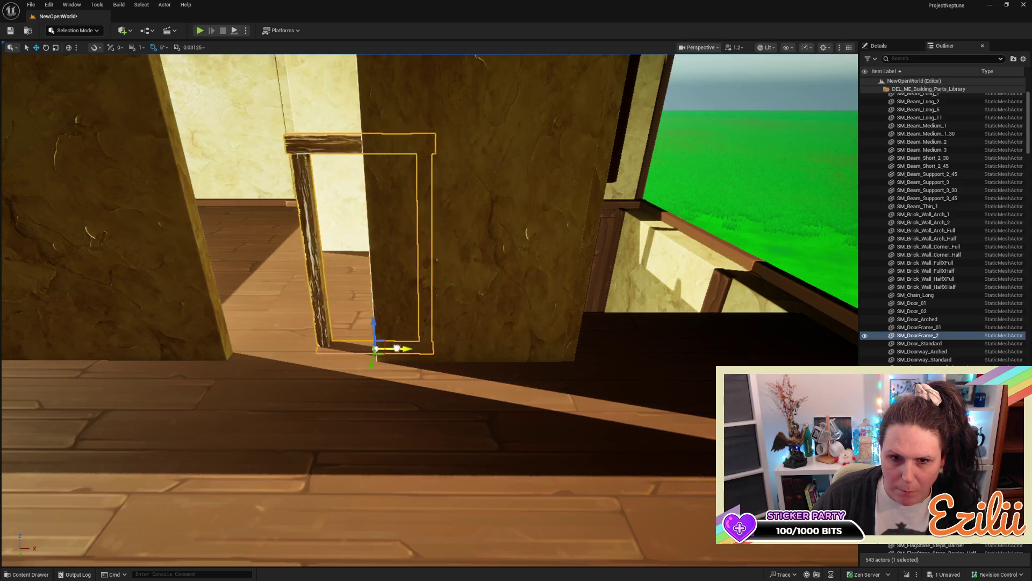
key("e")
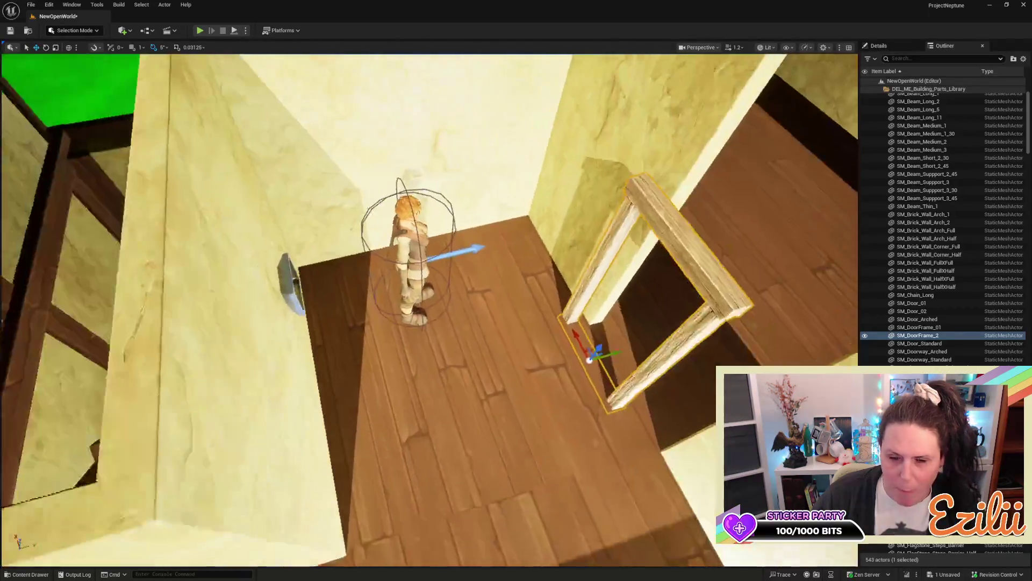
left_click_drag(453, 312, 475, 314)
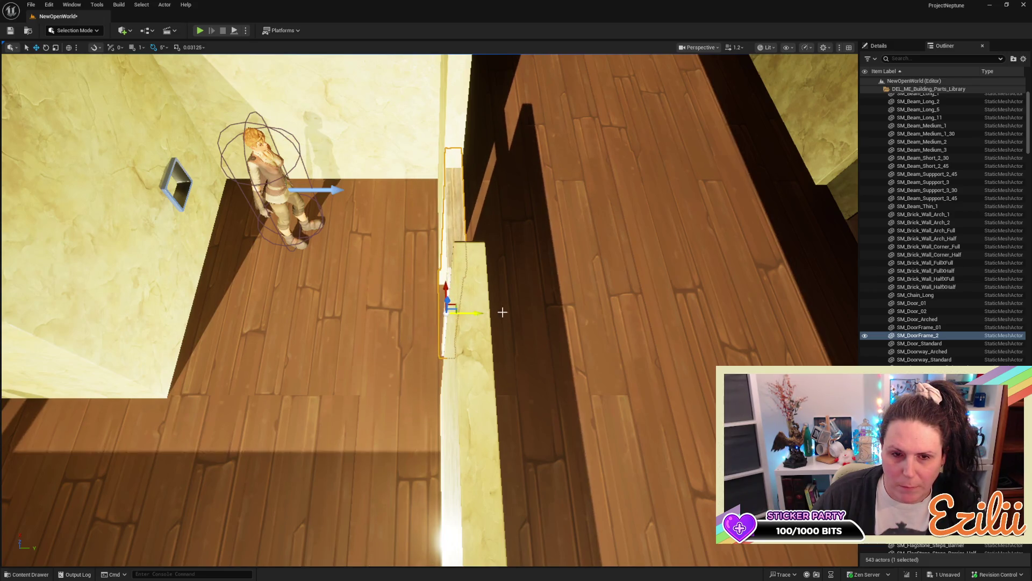
key("f")
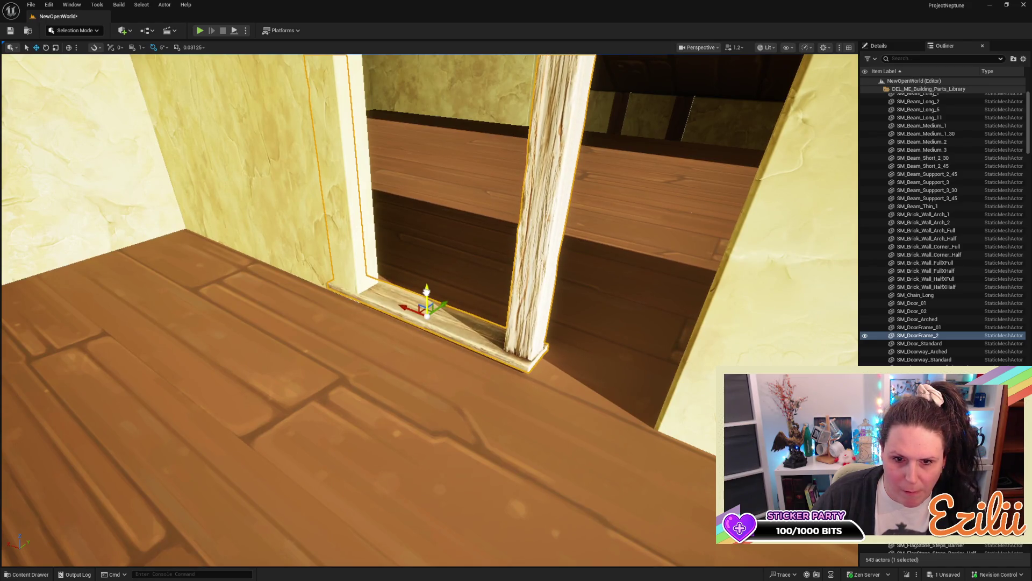
mouse_move(424, 294)
left_mouse_down()
mouse_move(425, 340)
mouse_move(450, 336)
mouse_move(463, 322)
mouse_move(449, 312)
mouse_move(468, 291)
mouse_move(462, 301)
left_mouse_up()
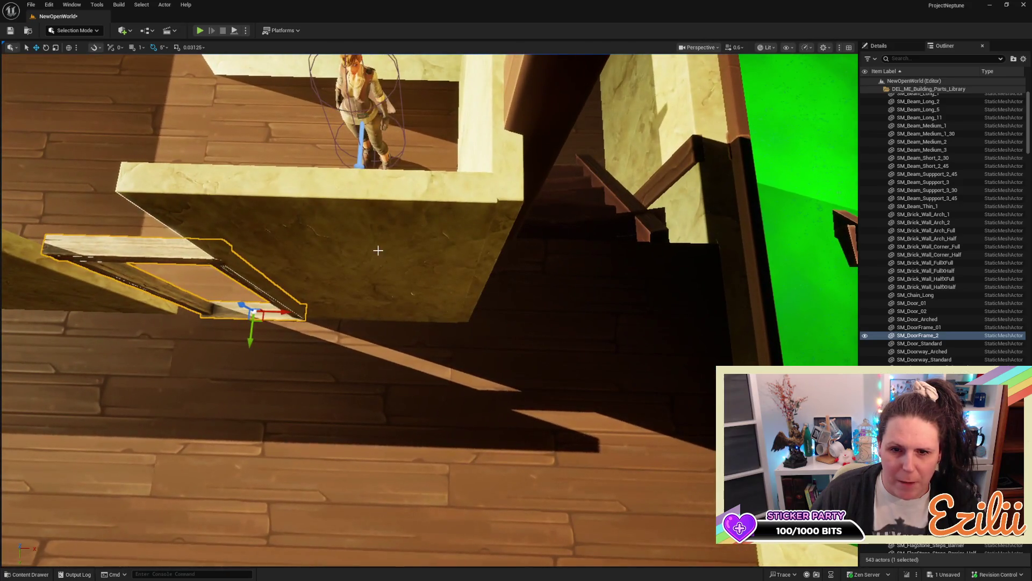
Step: Slide the plaster wall beside the doorway right, then back slightly left to align with the door frame
left_click(379, 265)
left_click_drag(401, 317, 460, 321)
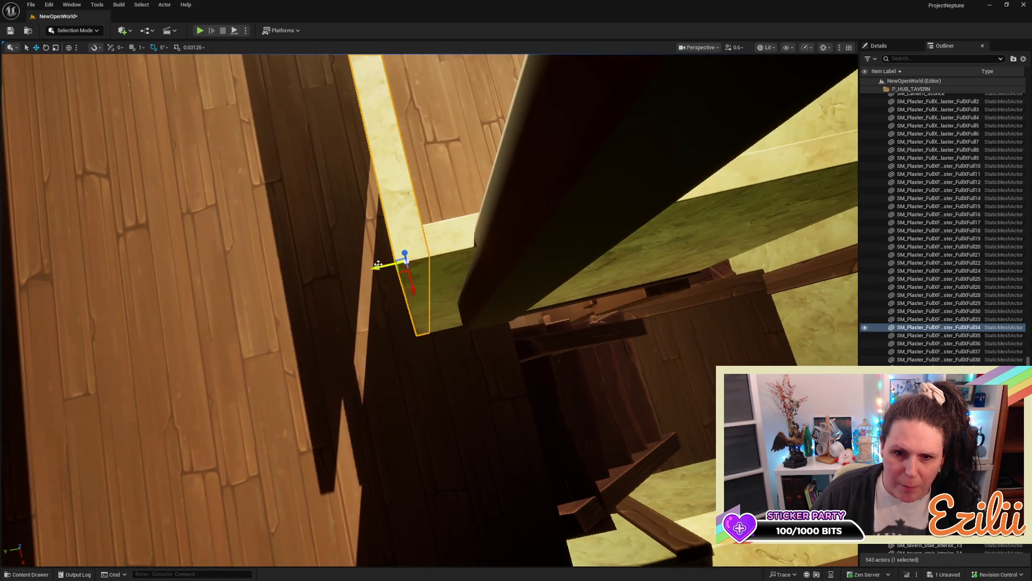
mouse_move(375, 267)
left_mouse_down()
mouse_move(359, 271)
mouse_move(376, 272)
left_mouse_up()
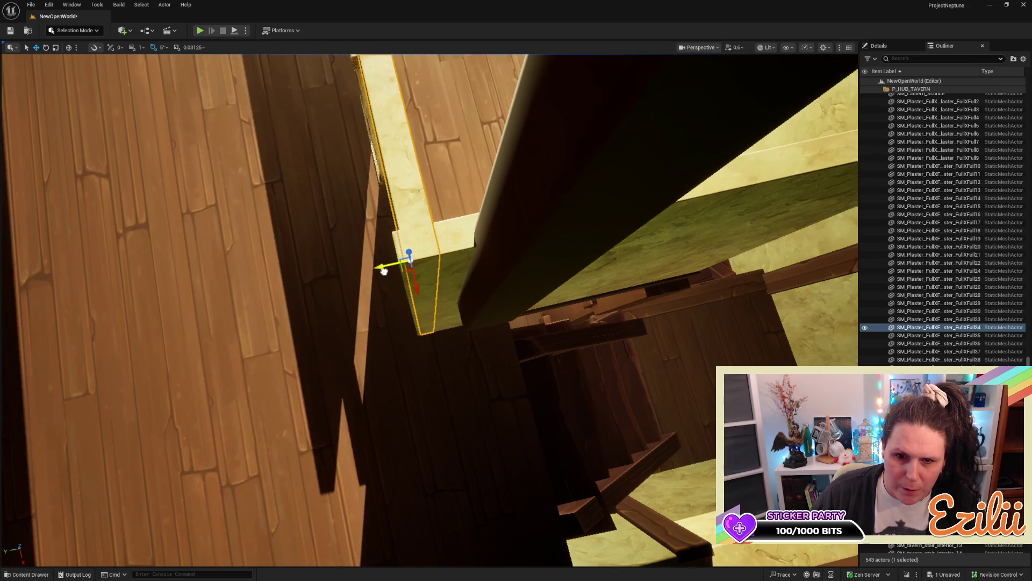
left_click_drag(380, 277, 422, 288)
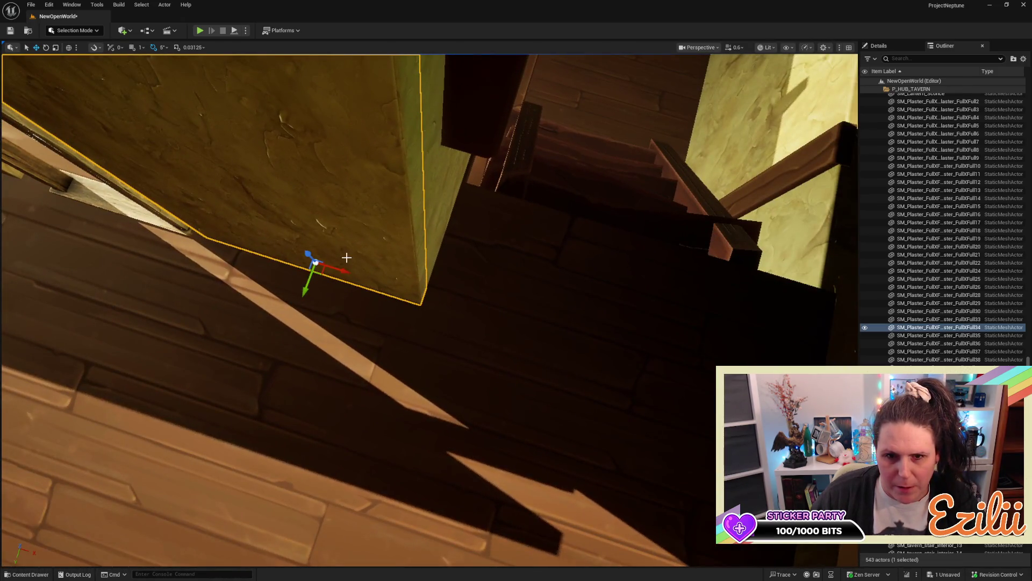
mouse_move(344, 267)
left_mouse_down()
mouse_move(434, 302)
mouse_move(400, 261)
left_mouse_up()
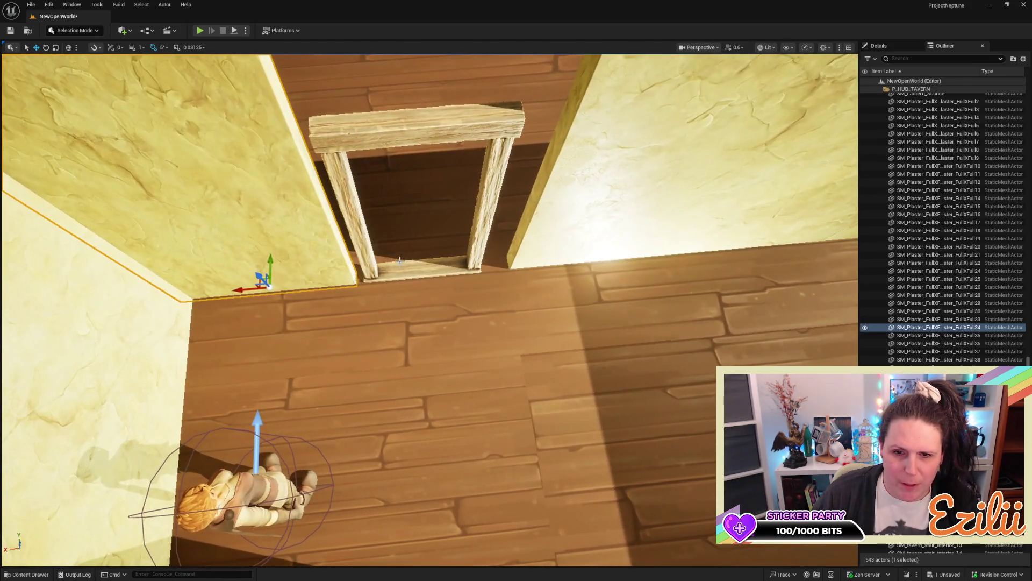
left_click(397, 270)
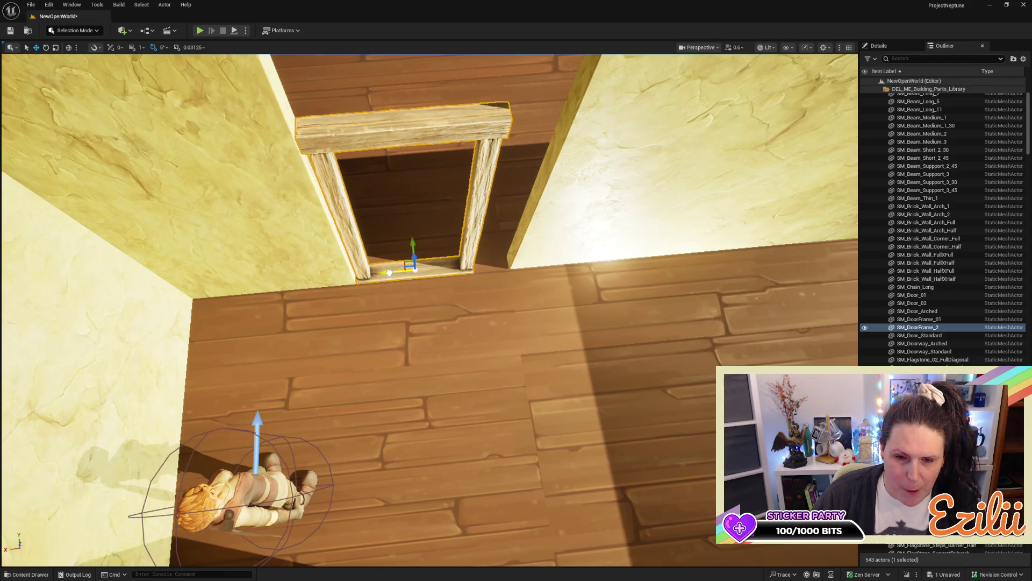
Step: Move the plaster wall next to the doorway left until it meets the adjacent wall piece
mouse_move(387, 273)
left_mouse_down()
mouse_move(417, 278)
mouse_move(459, 334)
mouse_move(456, 296)
mouse_move(491, 242)
left_mouse_up()
left_click(491, 241)
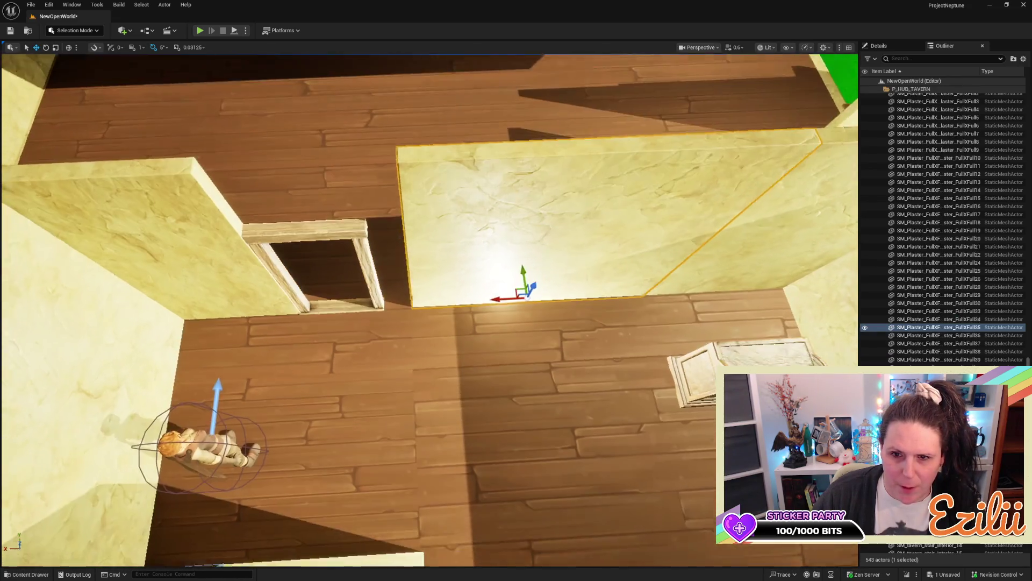
left_click_drag(492, 295, 466, 292)
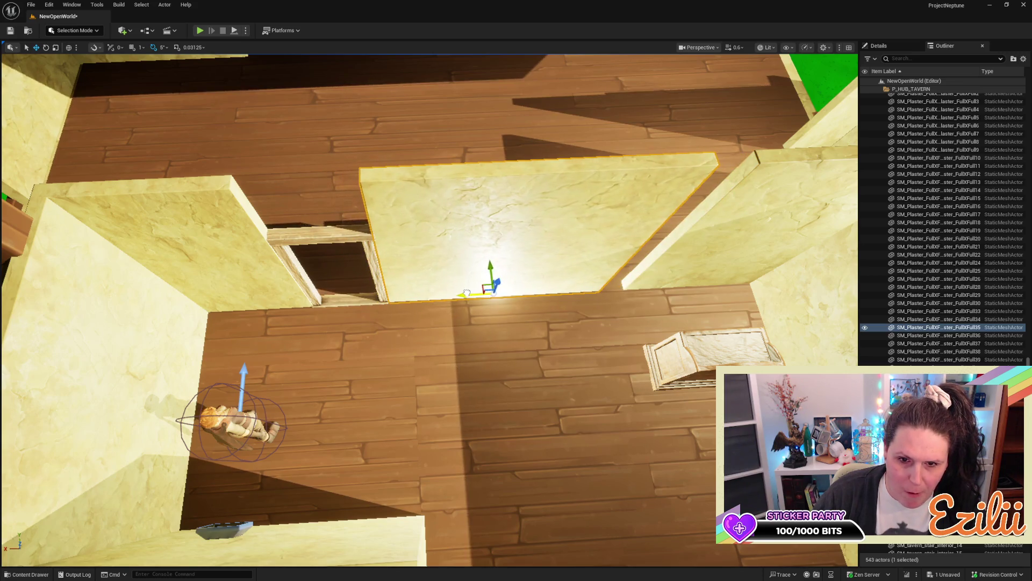
scroll(467, 292, "up", 5)
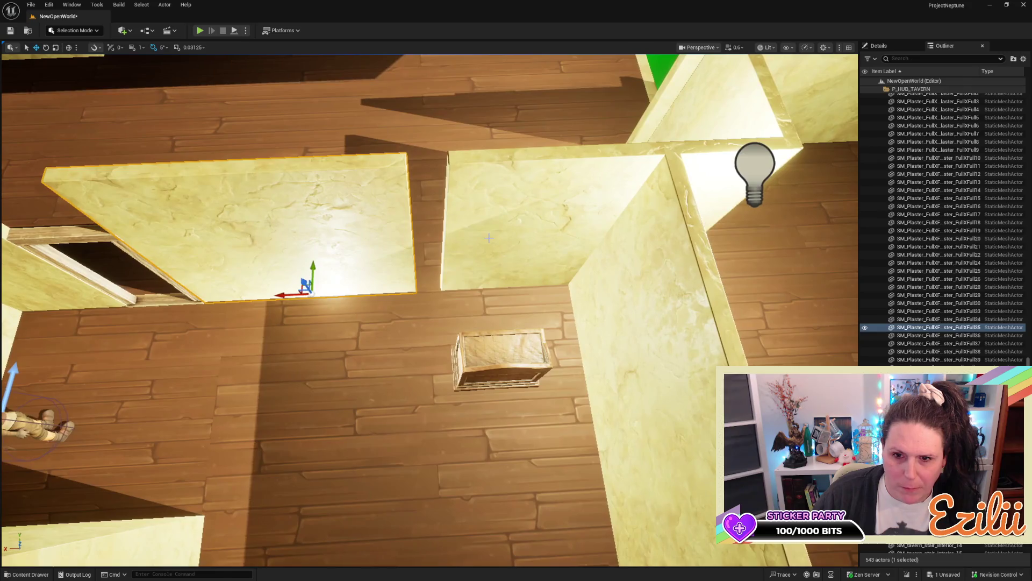
left_click(448, 291)
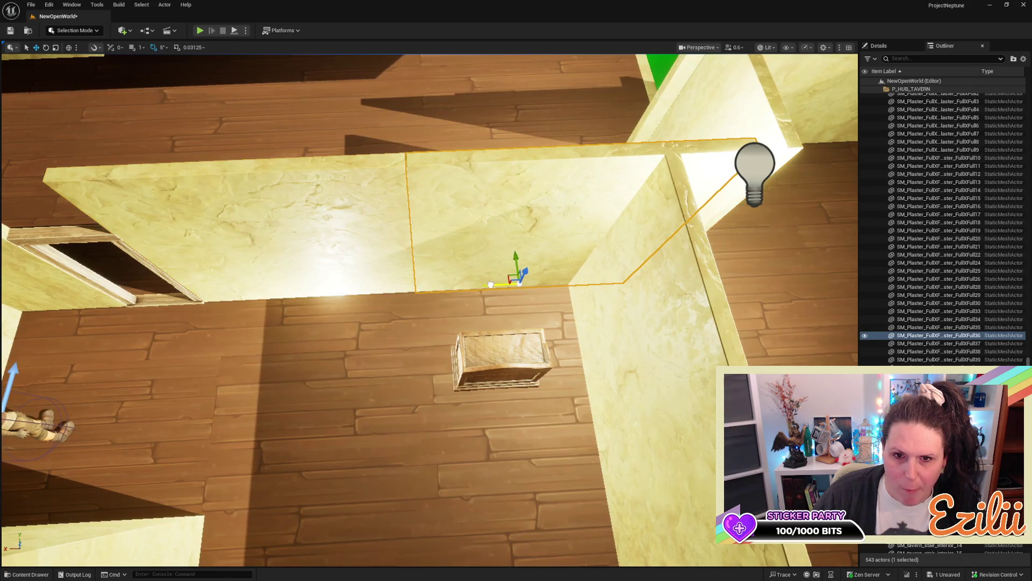
mouse_move(491, 284)
left_mouse_down()
mouse_move(414, 288)
mouse_move(393, 250)
mouse_move(387, 263)
mouse_move(405, 288)
mouse_move(453, 284)
mouse_move(479, 246)
mouse_move(417, 311)
left_mouse_up()
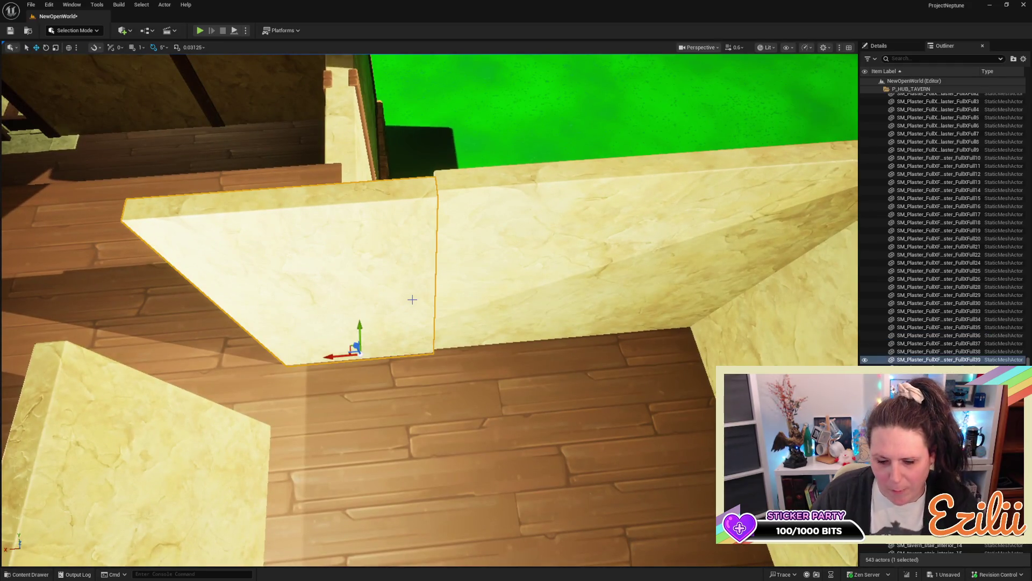
Step: Delete the surplus plaster wall piece and look over the floor tile near the cabinet
key("Delete")
left_click(567, 490)
mouse_move(567, 490)
left_mouse_down()
mouse_move(566, 451)
mouse_move(567, 490)
left_mouse_up()
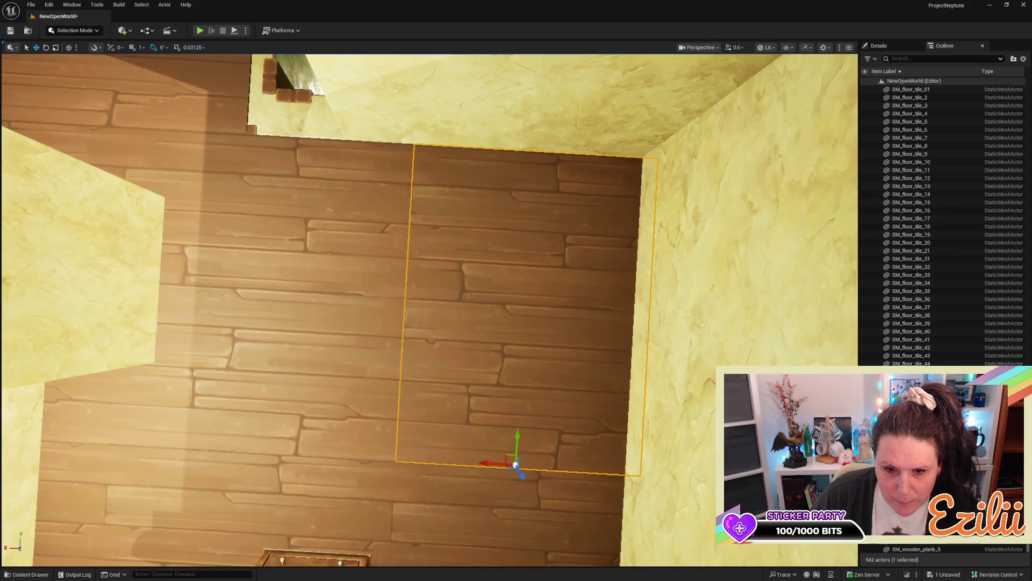
scroll(484, 473, "down", 3)
mouse_move(475, 520)
left_mouse_down()
mouse_move(473, 508)
mouse_move(674, 404)
left_mouse_up()
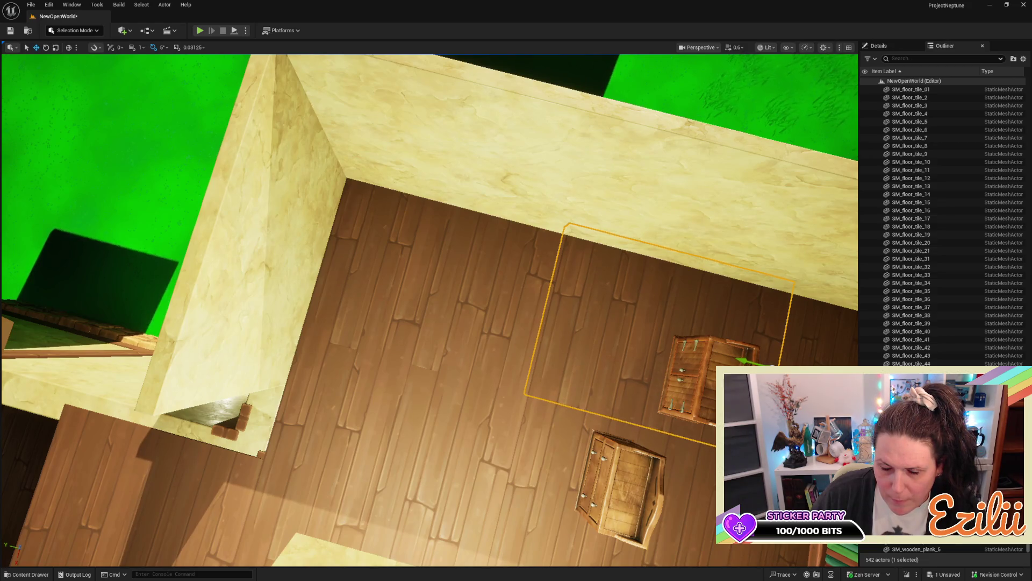
key("Escape")
mouse_move(508, 381)
left_mouse_down()
mouse_move(519, 331)
mouse_move(508, 380)
left_mouse_up()
Step: Nudge the floor tile beneath the crates slightly along X and check the tile behind them
left_click(420, 303)
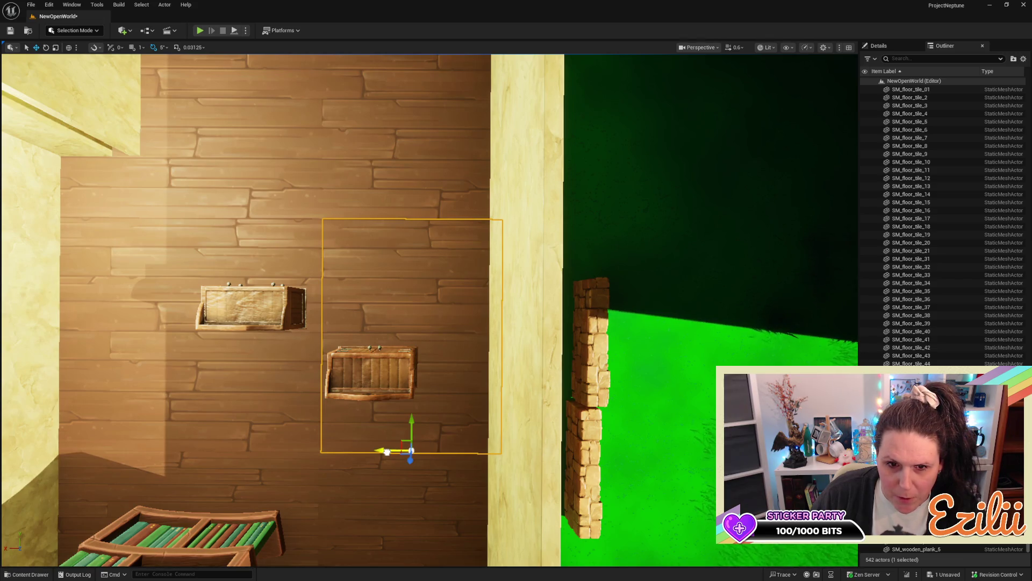
left_click_drag(387, 450, 389, 450)
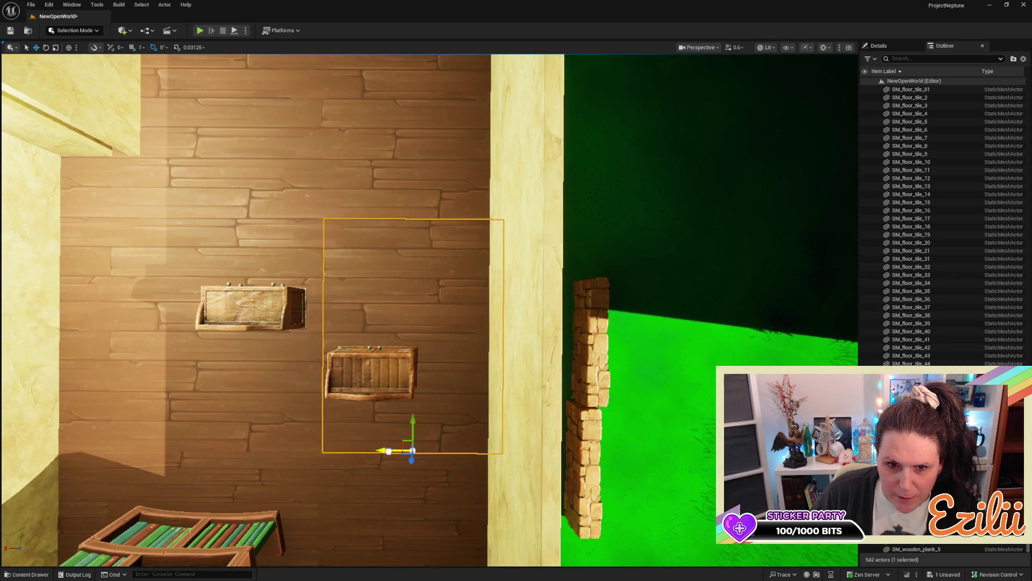
key("Escape")
left_click(394, 404)
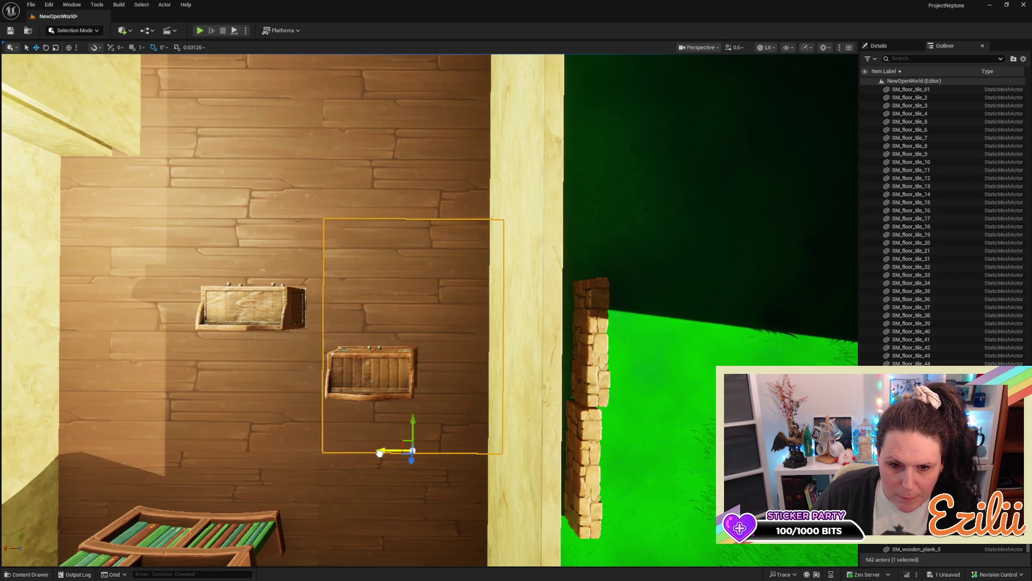
key("Escape")
mouse_move(372, 404)
left_mouse_down()
mouse_move(350, 387)
mouse_move(302, 397)
left_mouse_up()
left_click(283, 394)
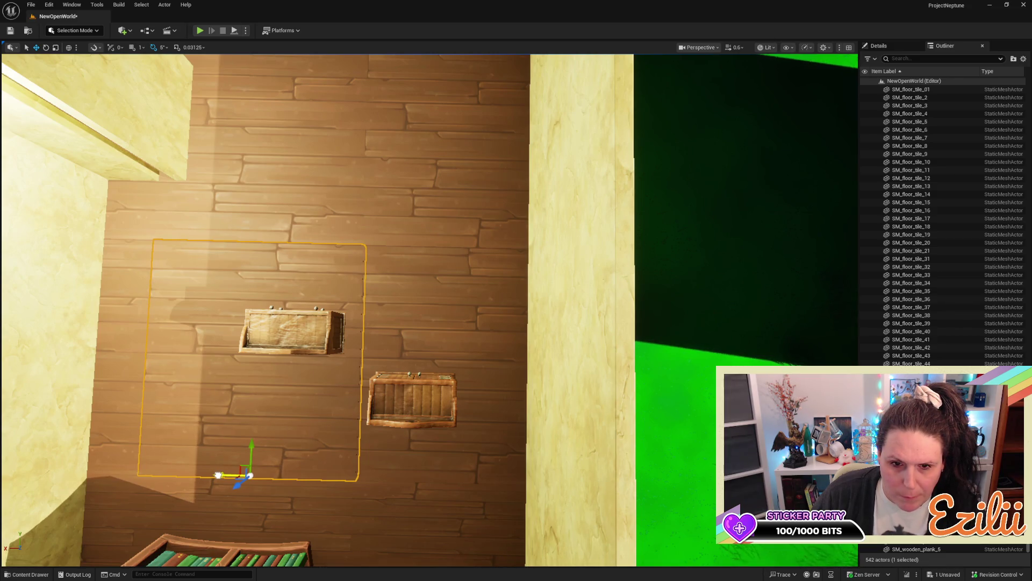
key("Escape")
mouse_move(463, 408)
left_mouse_down()
mouse_move(446, 371)
mouse_move(392, 312)
mouse_move(478, 384)
left_mouse_up()
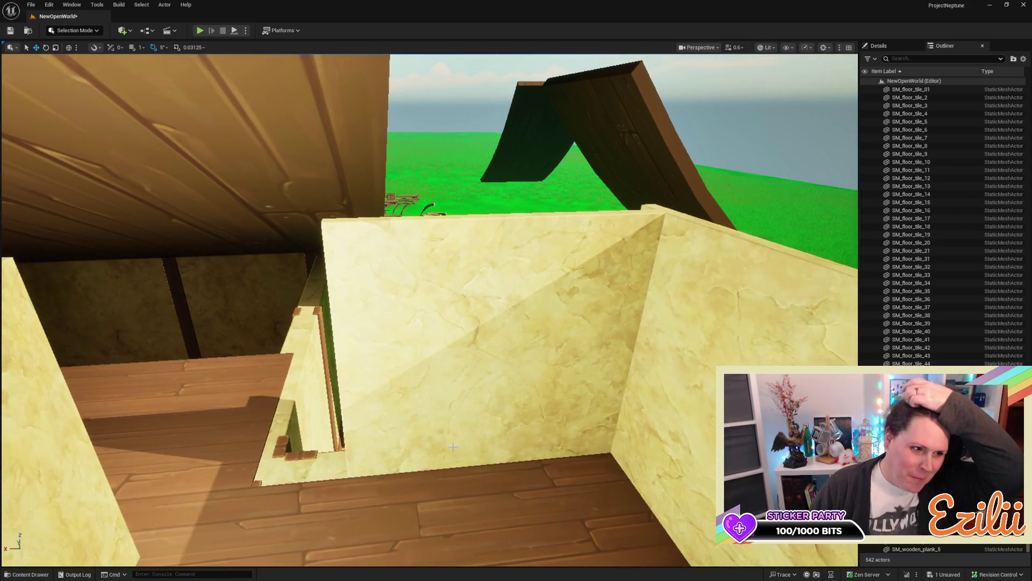
Step: Resize the corner plaster wall, widening it and then trimming its right edge
left_click(460, 395)
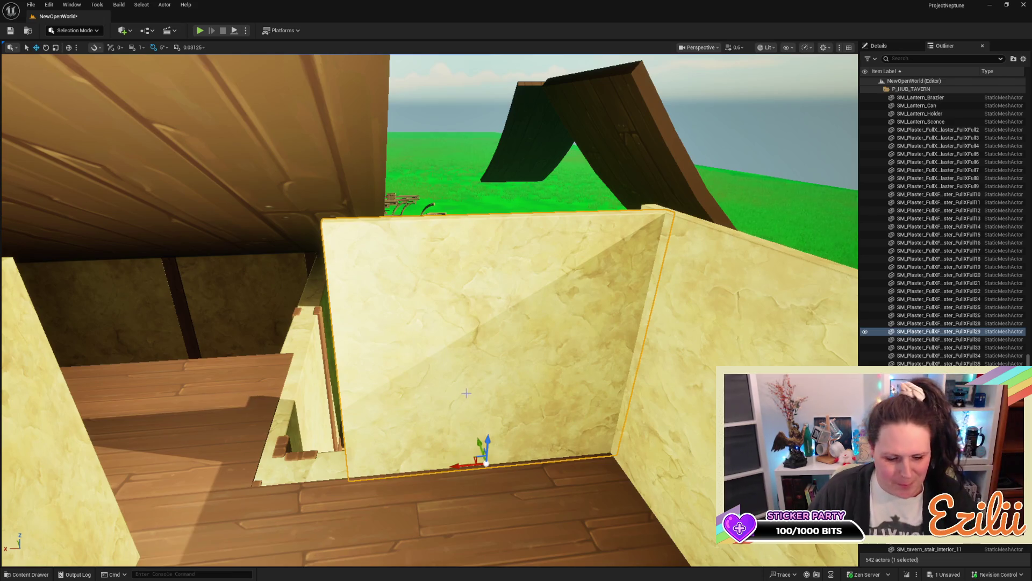
key("r")
mouse_move(458, 466)
left_mouse_down()
mouse_move(438, 484)
mouse_move(454, 521)
mouse_move(471, 490)
left_mouse_up()
key("r")
left_click_drag(253, 368, 295, 374)
key("w")
scroll(295, 374, "down", 5)
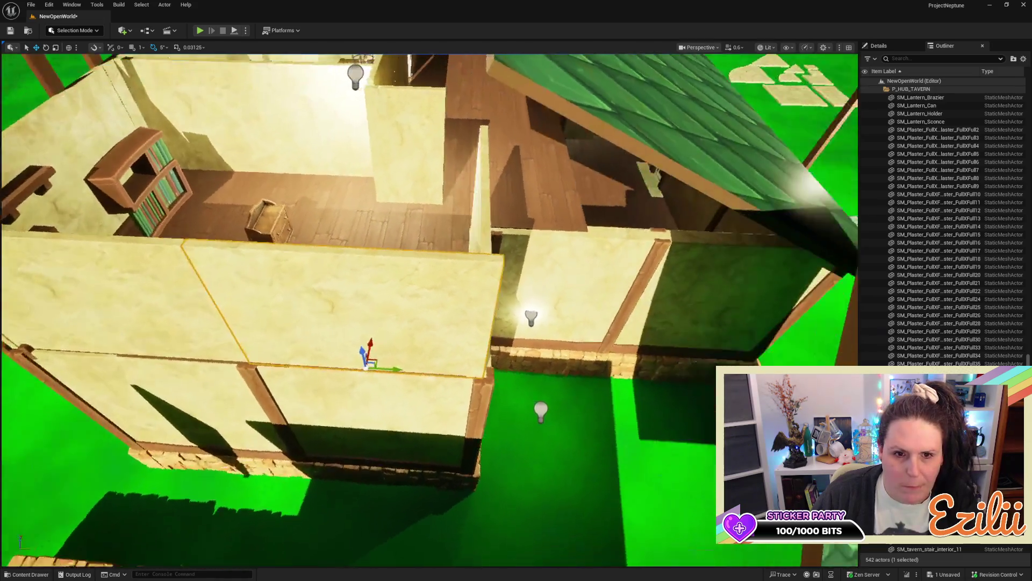
left_click_drag(570, 366, 505, 371)
Step: Shift the next plaster wall along its axis and adjust its width at the left edge
key("w")
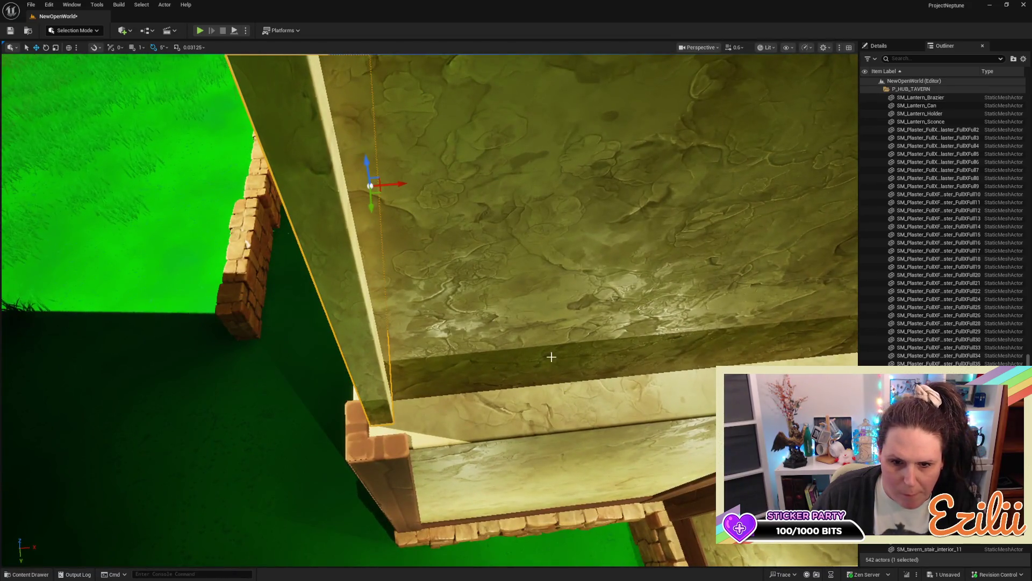
left_click(553, 357)
key("s")
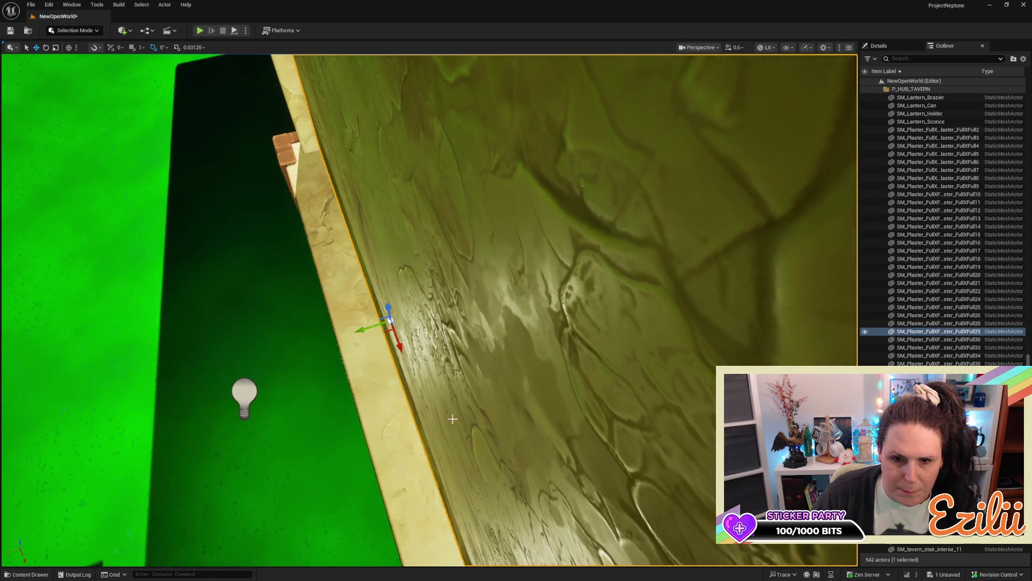
mouse_move(368, 326)
left_mouse_down()
mouse_move(354, 336)
mouse_move(478, 328)
left_mouse_up()
key("r")
left_click_drag(351, 256, 345, 256)
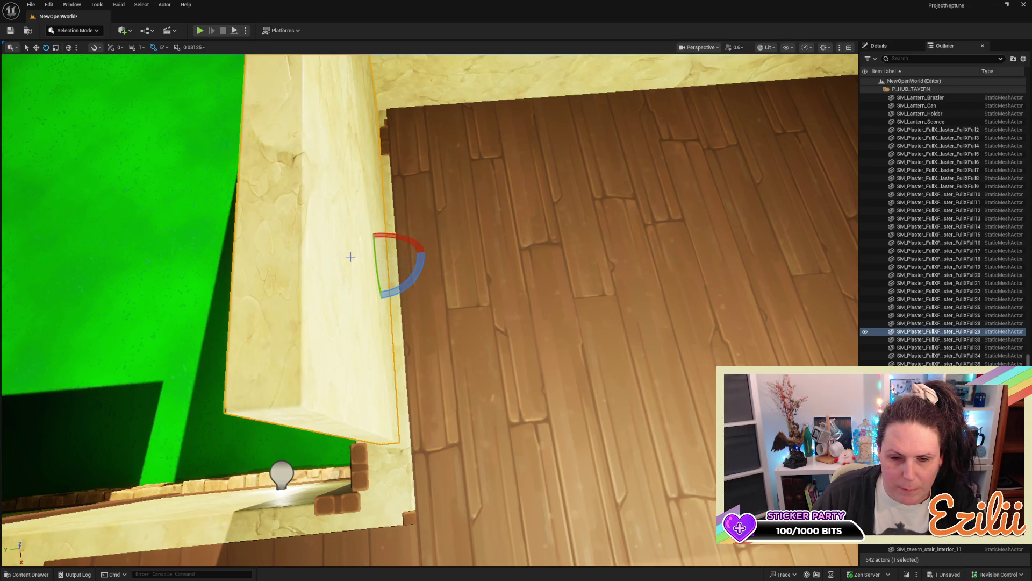
left_click_drag(351, 256, 358, 250)
mouse_move(418, 270)
left_mouse_down()
mouse_move(407, 279)
mouse_move(406, 342)
mouse_move(410, 316)
left_mouse_up()
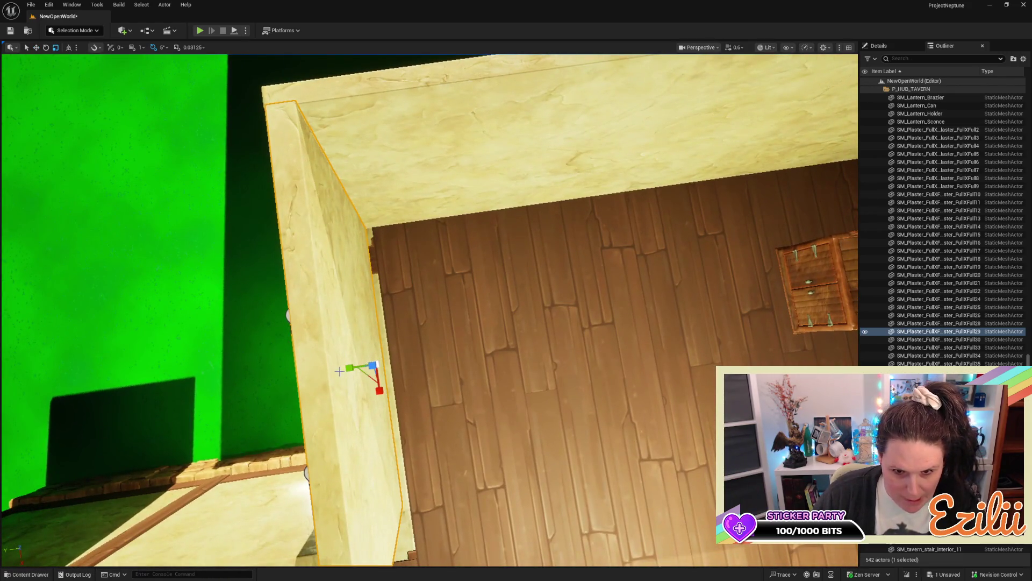
left_click_drag(345, 371, 345, 368)
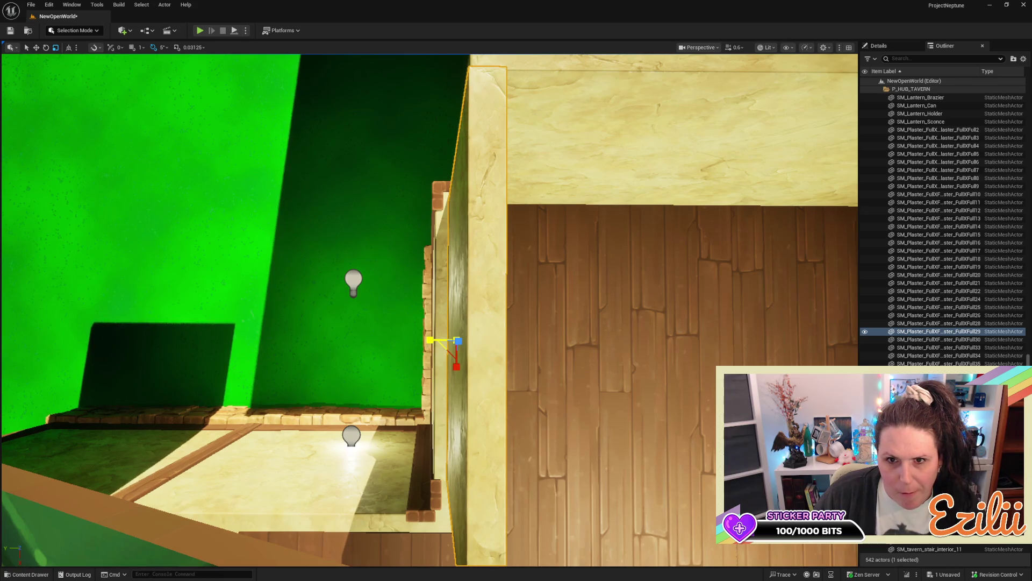
left_click_drag(435, 341, 435, 343)
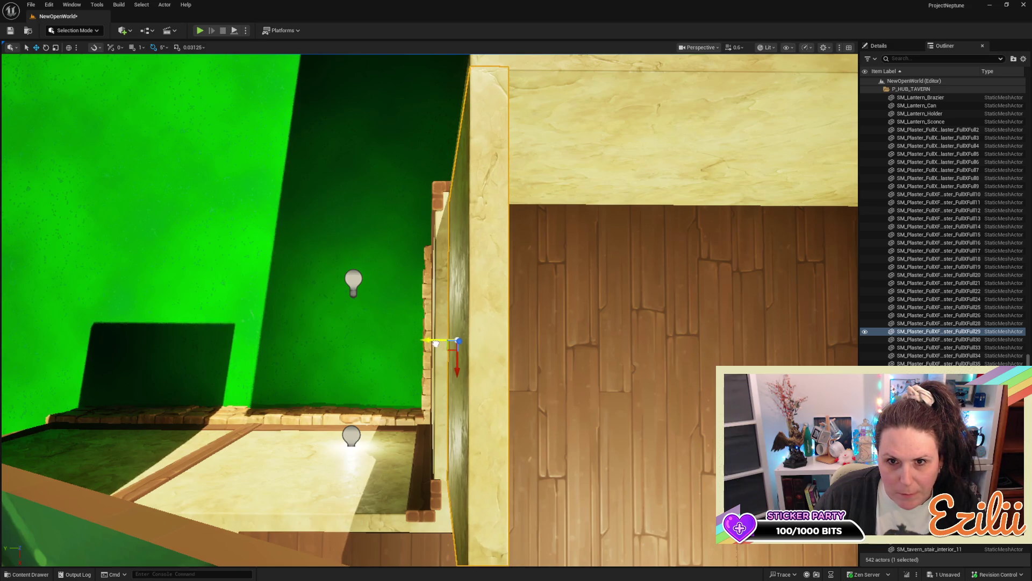
Step: Inspect the wall's top edge from above and select the neighbouring plaster partition
key("d")
left_click_drag(384, 223, 363, 238)
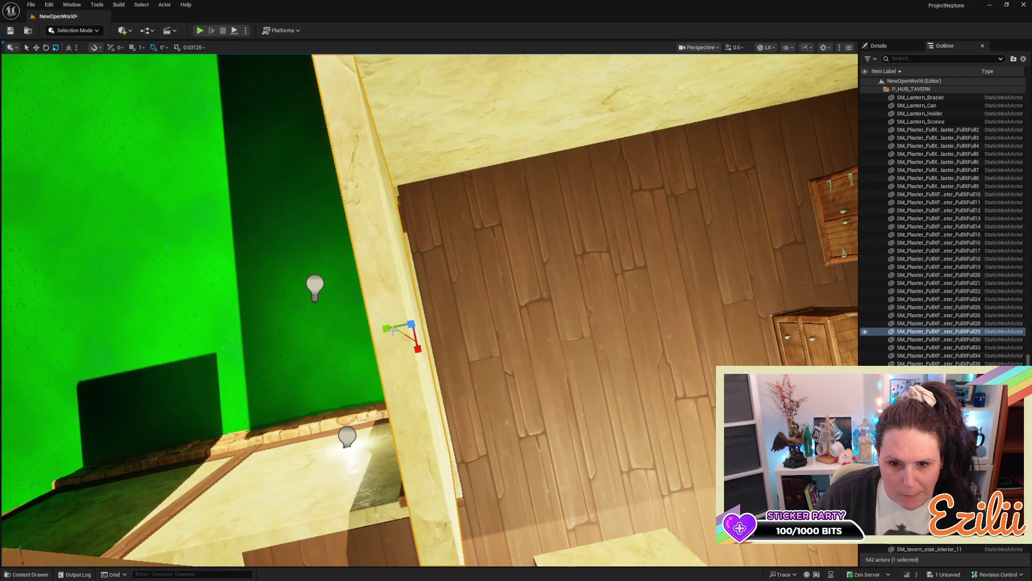
key("s")
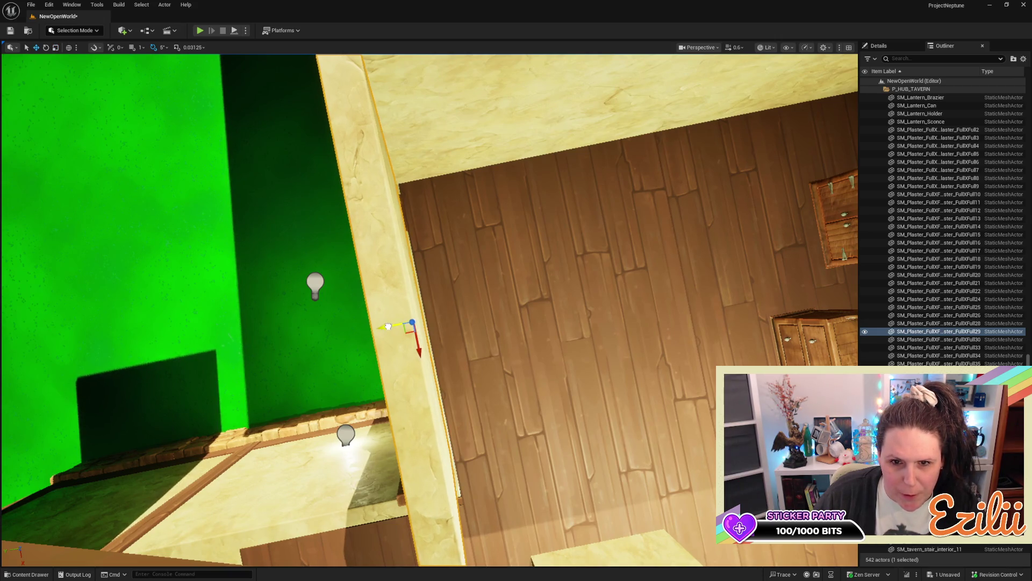
key("s")
key("s")
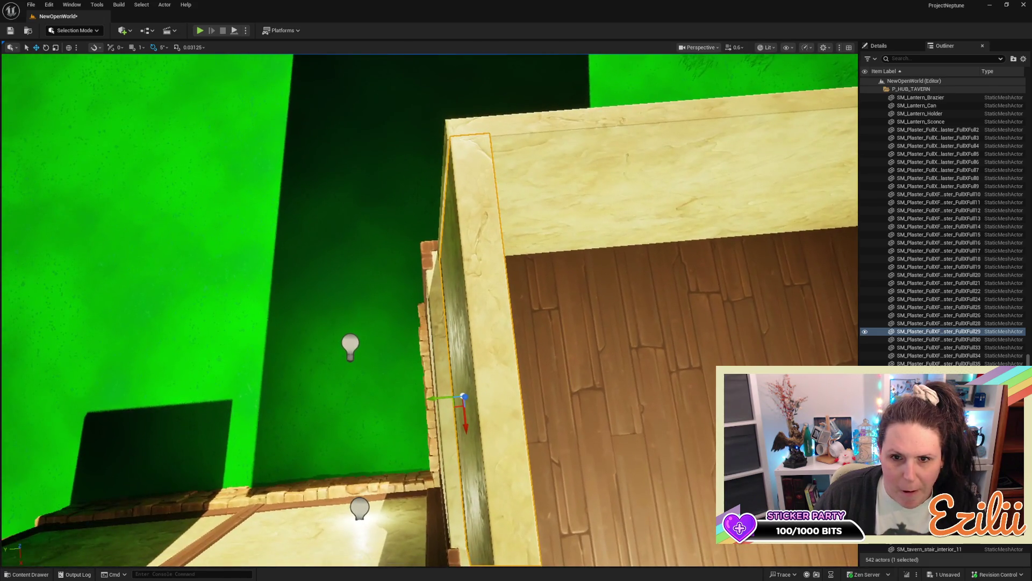
left_click(439, 393)
Step: Widen the upper plaster partition with the scale gizmo
key("f")
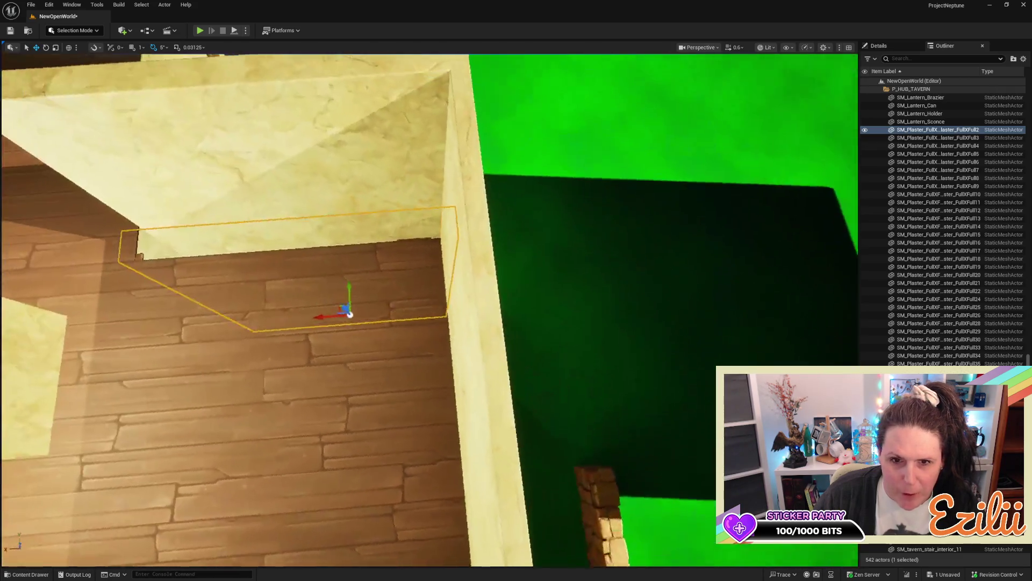
key("w")
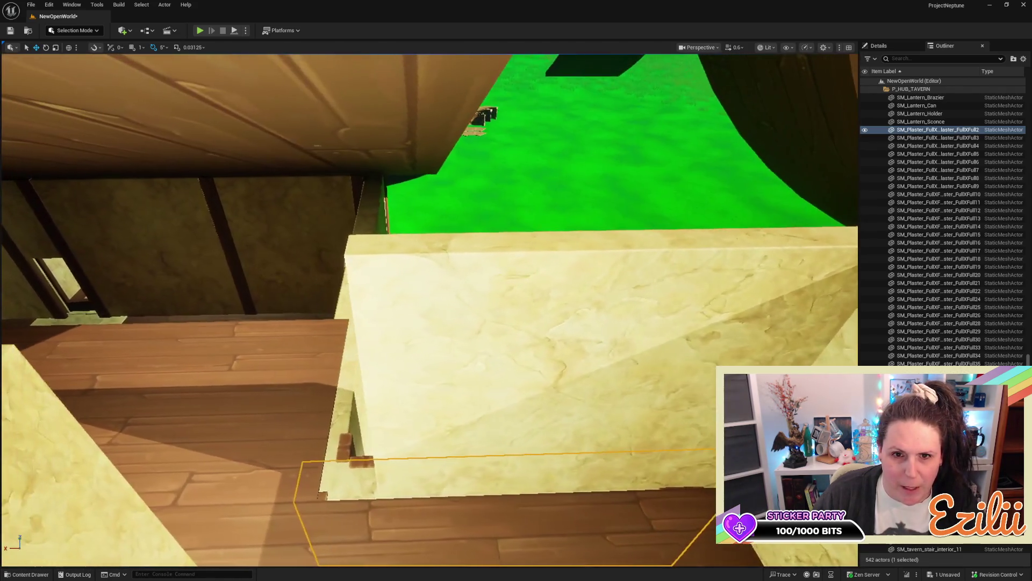
scroll(611, 360, "down", 2)
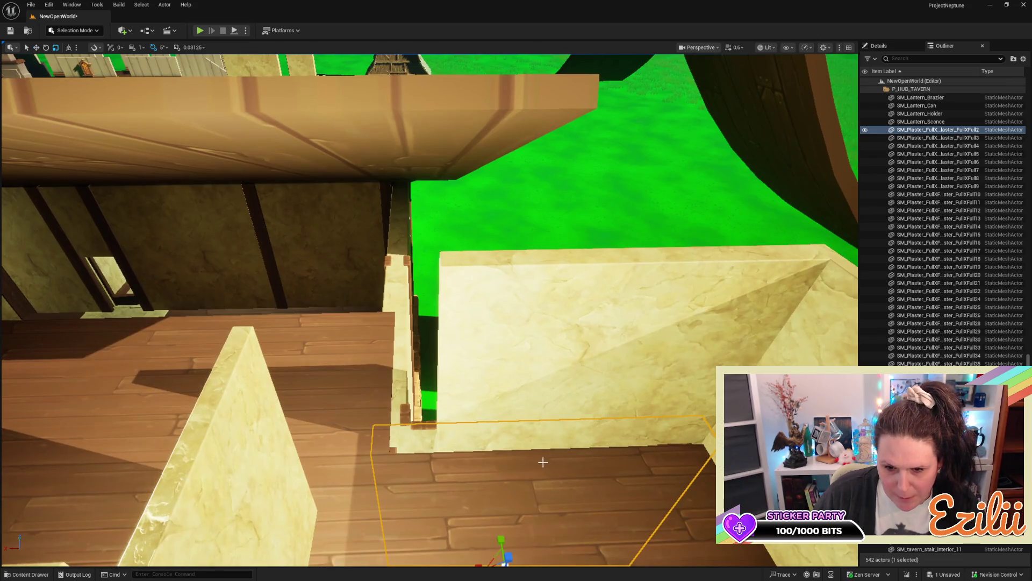
scroll(544, 460, "down", 3)
left_click(525, 340)
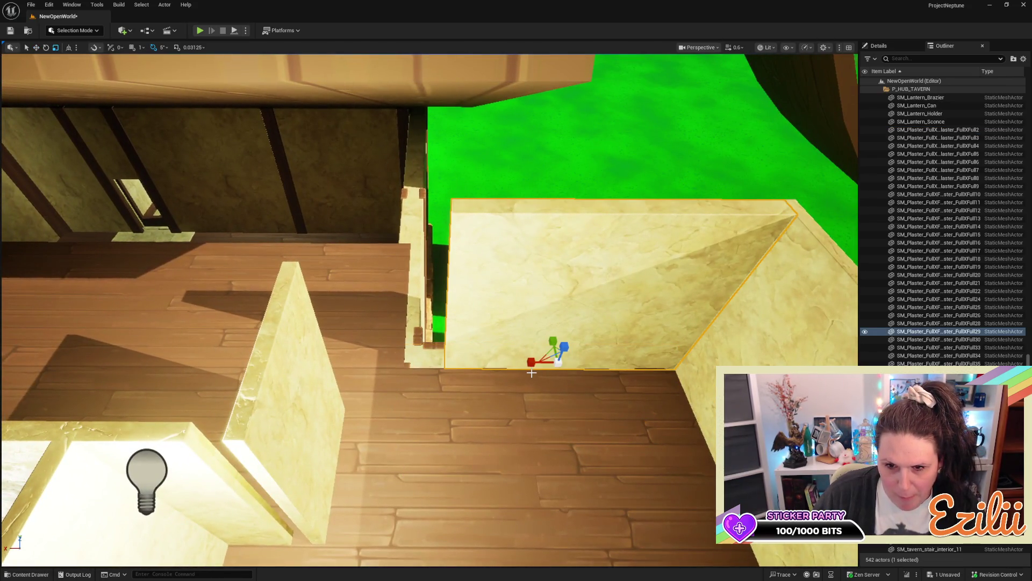
left_click_drag(534, 366, 516, 366)
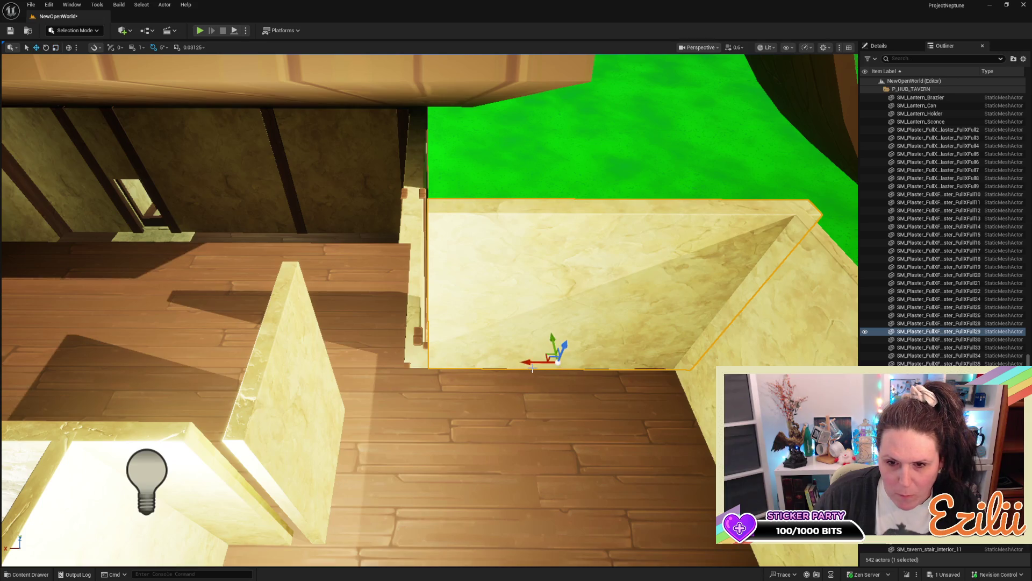
Step: Slide the widened partition left to meet the adjoining wall, then reselect it from above
key("a")
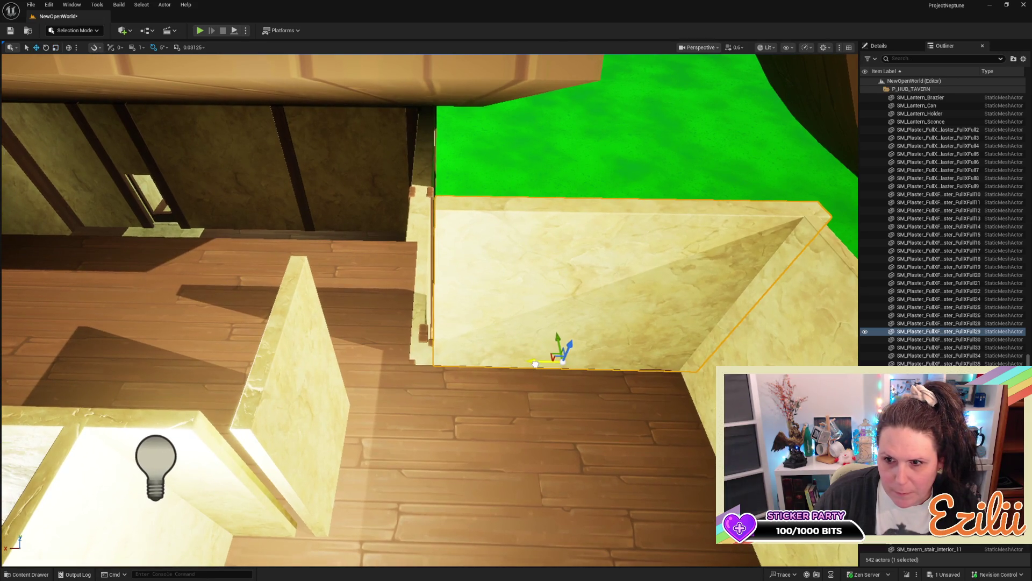
left_click_drag(532, 366, 528, 373)
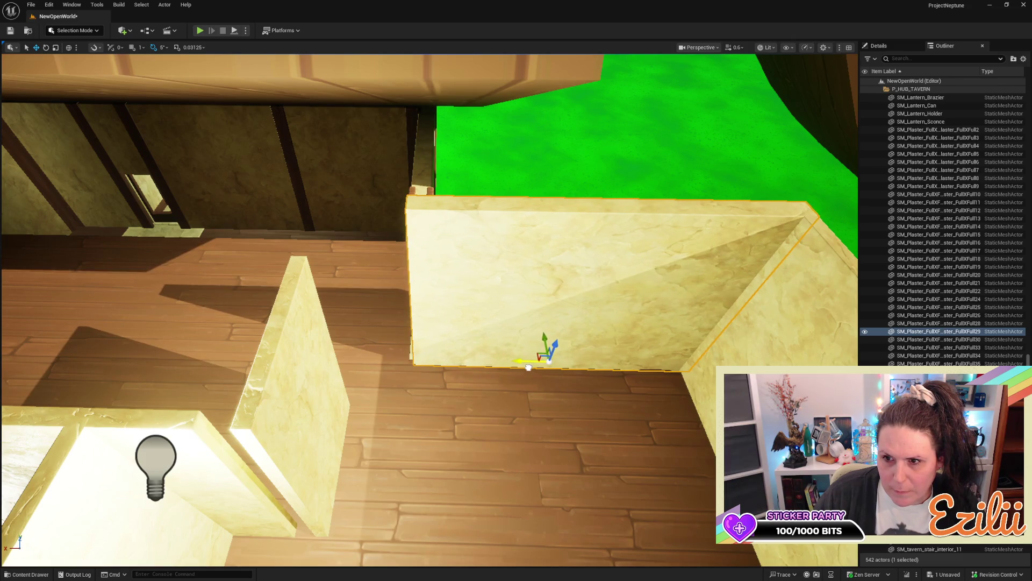
mouse_move(528, 368)
left_mouse_down()
mouse_move(457, 380)
mouse_move(414, 403)
left_mouse_up()
mouse_move(499, 276)
left_mouse_down()
mouse_move(494, 289)
mouse_move(477, 247)
left_mouse_up()
left_click(472, 232)
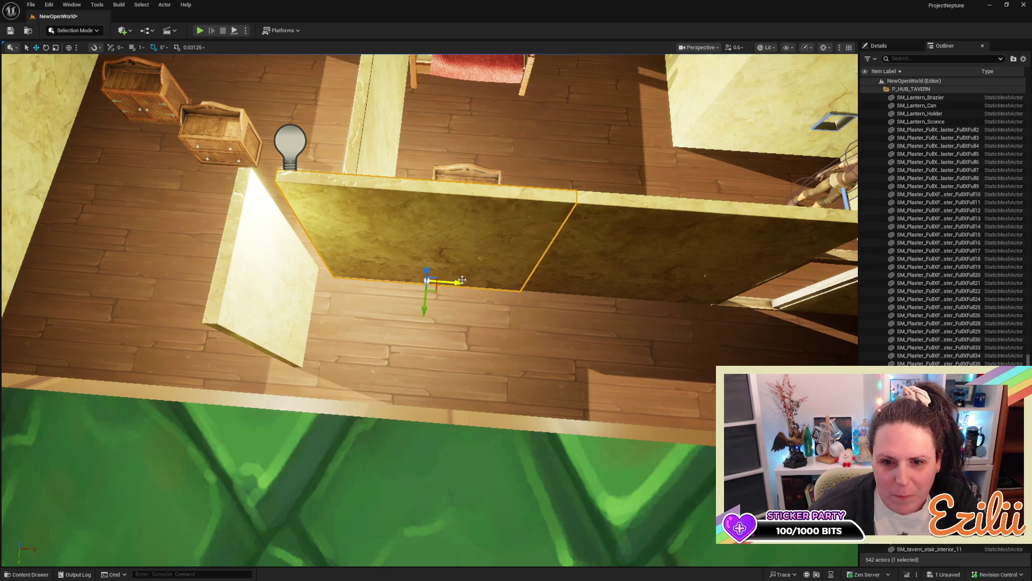
Step: Move the plaster partition left and give the floor tile below a first small nudge
scroll(477, 307, "up", 5)
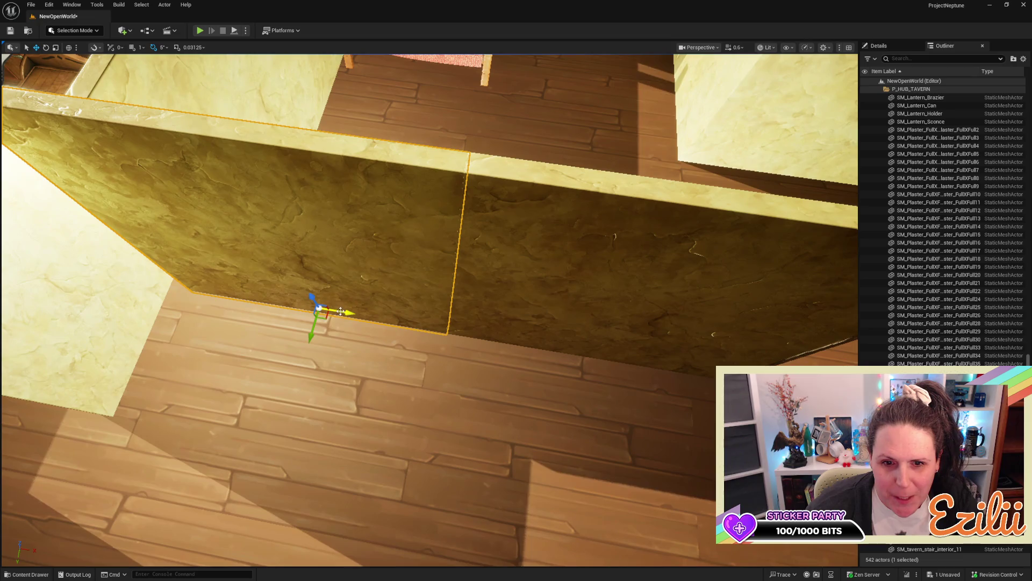
mouse_move(341, 311)
left_mouse_down()
mouse_move(323, 309)
mouse_move(342, 303)
left_mouse_up()
left_click(345, 437)
key("f")
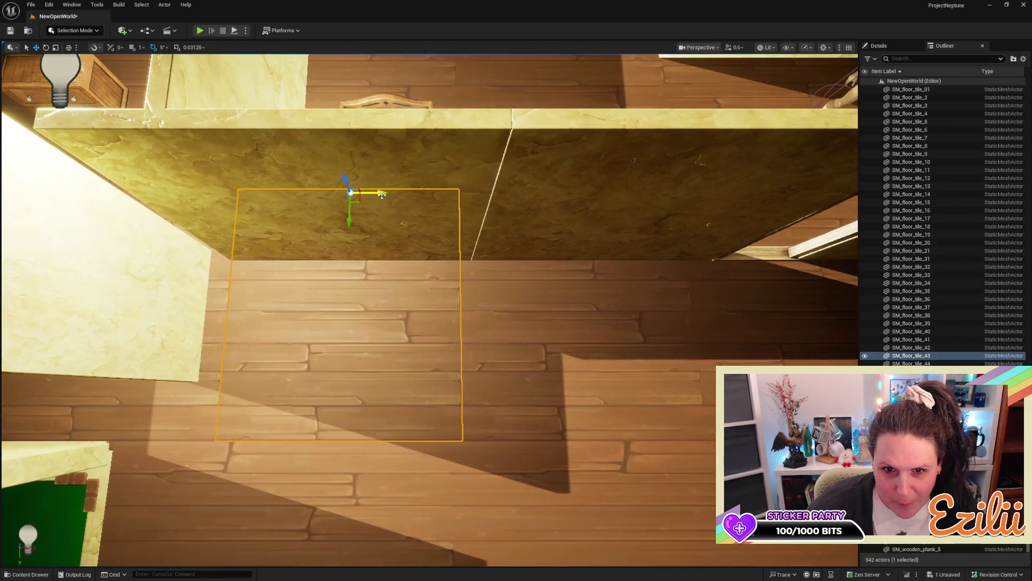
left_click_drag(382, 195, 381, 194)
key("Escape")
Step: Shift floor tile SM_floor_tile_01 left so it lines up with the wall
left_click_drag(640, 394, 554, 399)
left_click(381, 331)
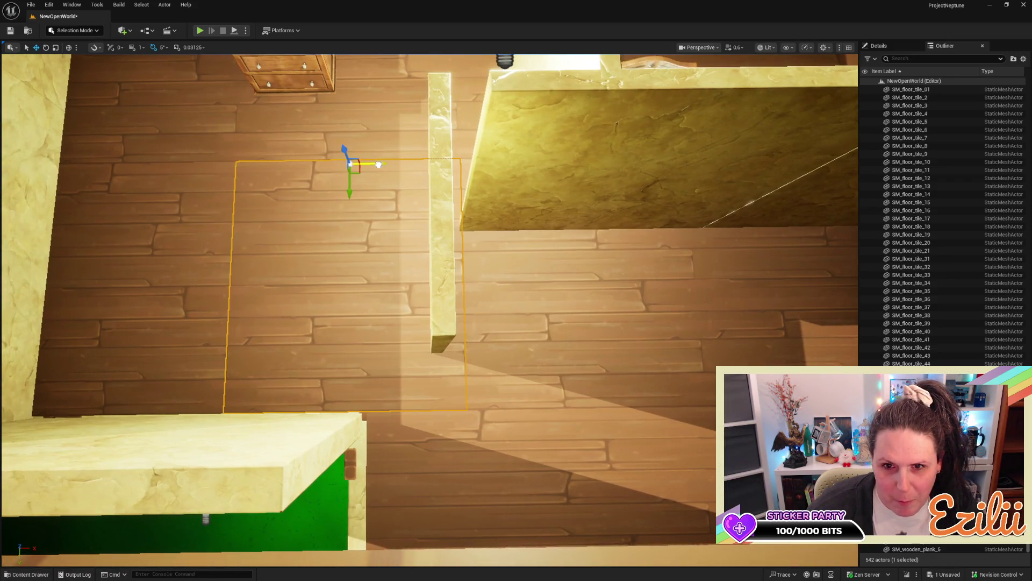
left_click_drag(334, 234, 334, 202)
left_click_drag(329, 143, 329, 144)
right_click(329, 144)
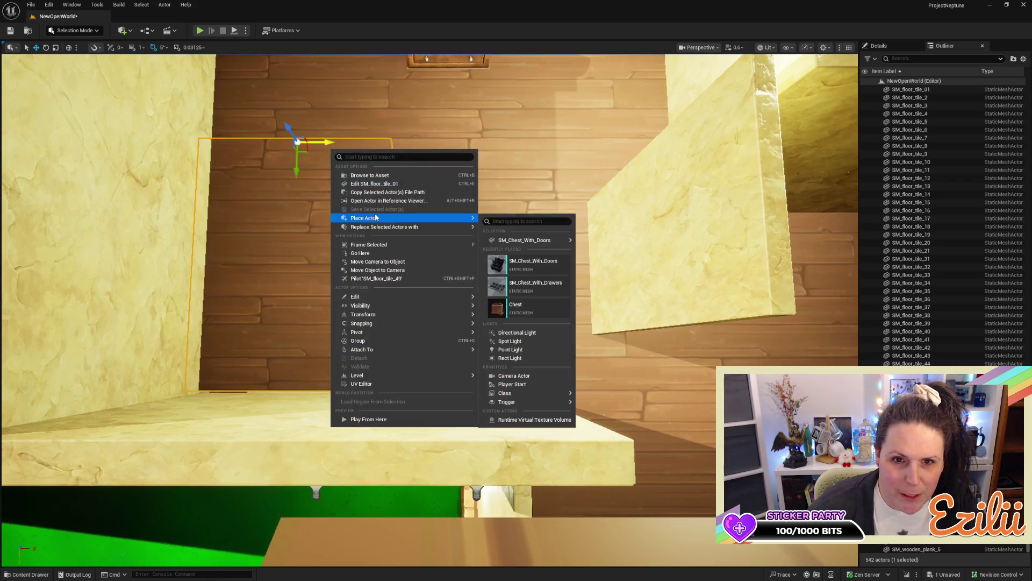
Step: Duplicate door frame SM_DoorFrame_2 in the plaster wall, creating SM_DoorFrame_3
left_click(289, 116)
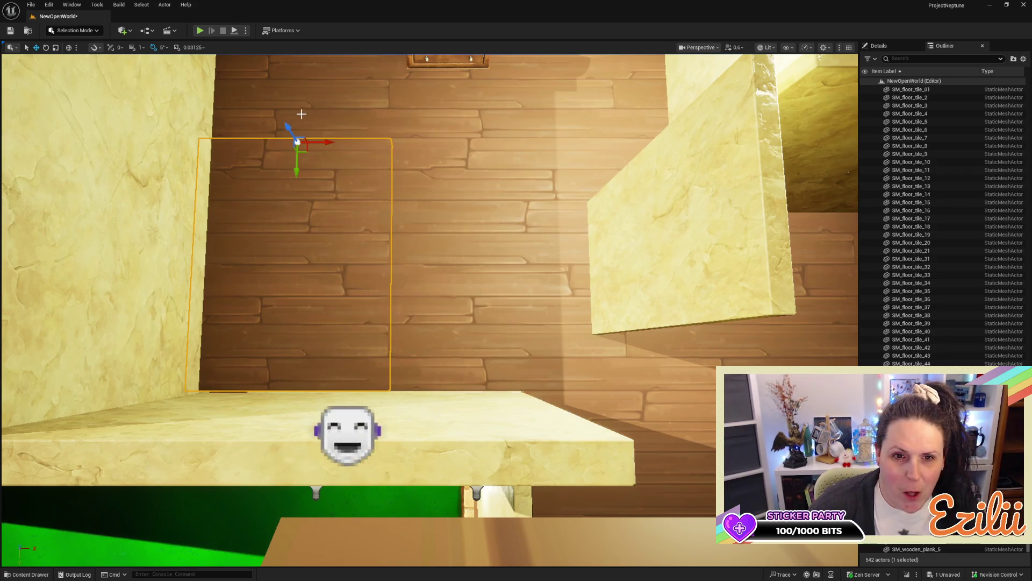
right_click(353, 110)
left_click(232, 230)
left_click_drag(232, 229, 231, 229)
left_click_drag(370, 281, 370, 281)
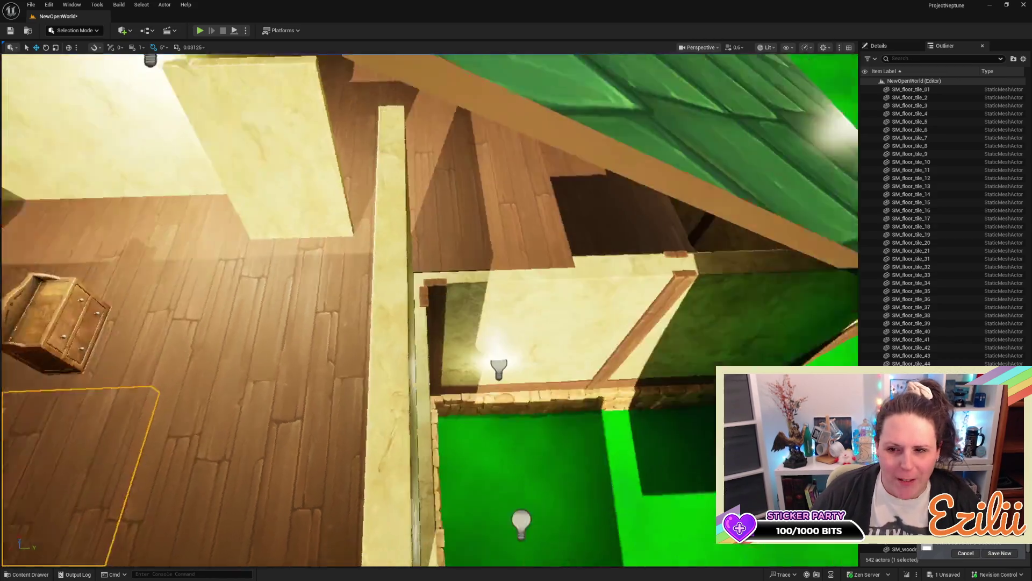
mouse_move(644, 266)
left_mouse_down()
mouse_move(634, 188)
mouse_move(602, 91)
left_mouse_up()
left_click(164, 332)
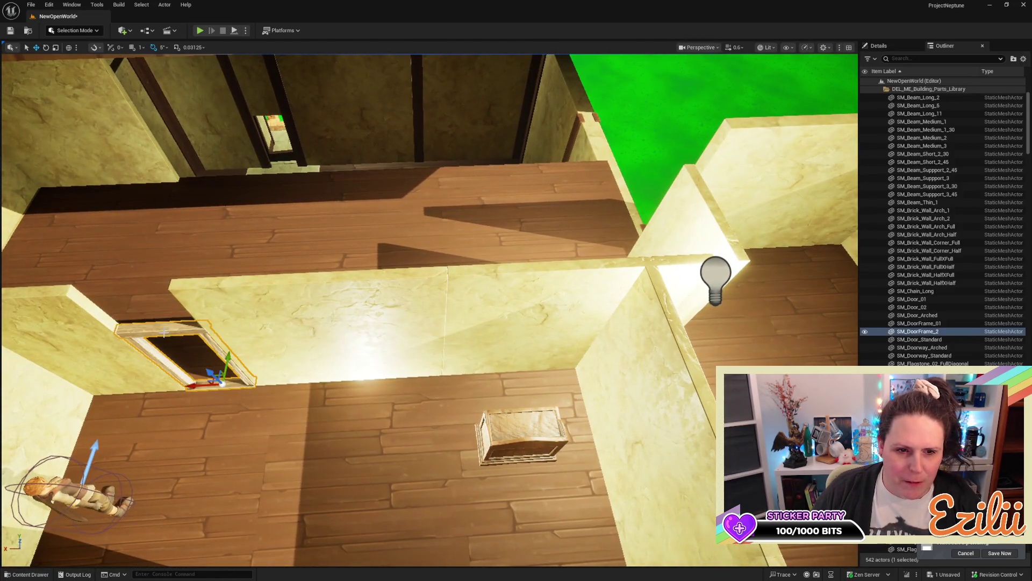
key("ctrl+d")
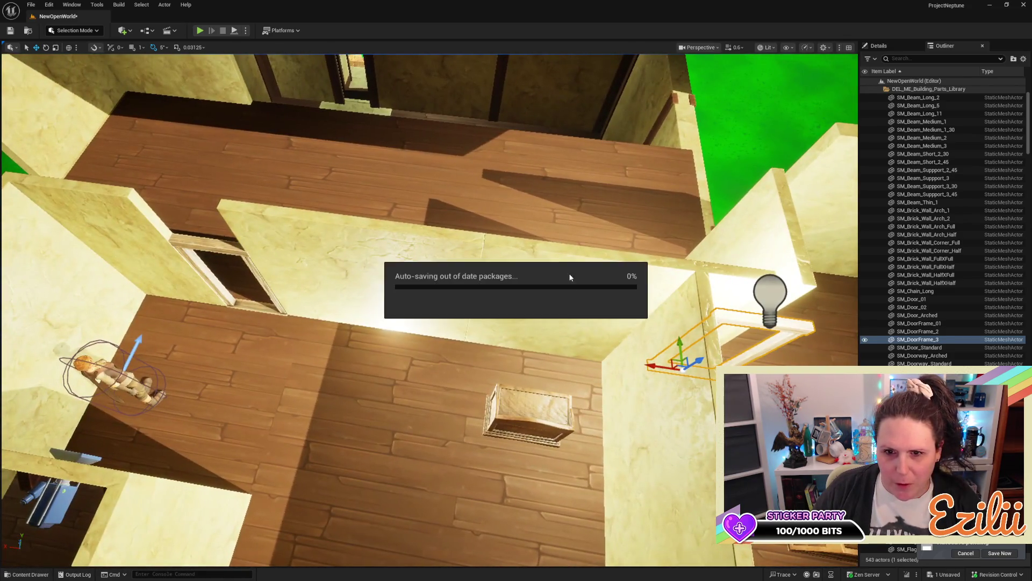
Step: Select the plaster wall next to the doorway by the lamp
left_click(570, 278)
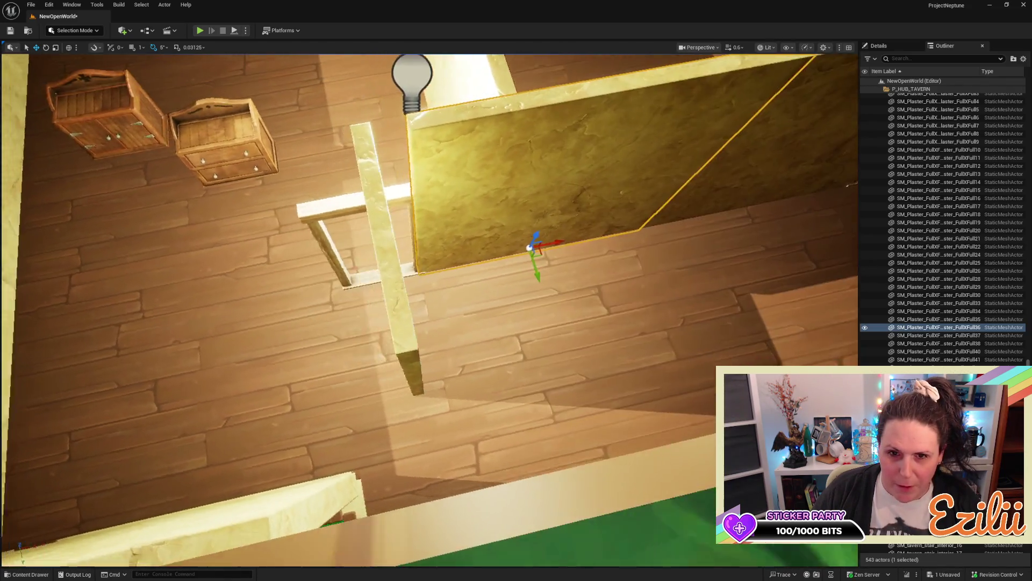
Step: Slide plaster partition FullXFull37 right along X so its end lines up with the doorway
left_click_drag(430, 309, 376, 309)
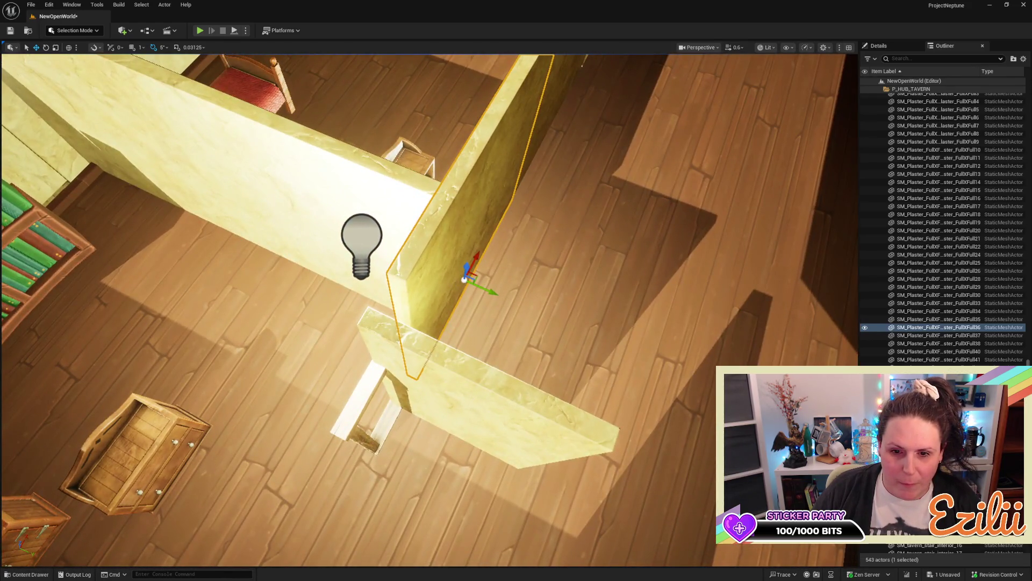
key("Down")
key("f")
mouse_move(416, 363)
left_mouse_down()
mouse_move(457, 352)
mouse_move(408, 338)
mouse_move(484, 290)
mouse_move(633, 243)
left_mouse_up()
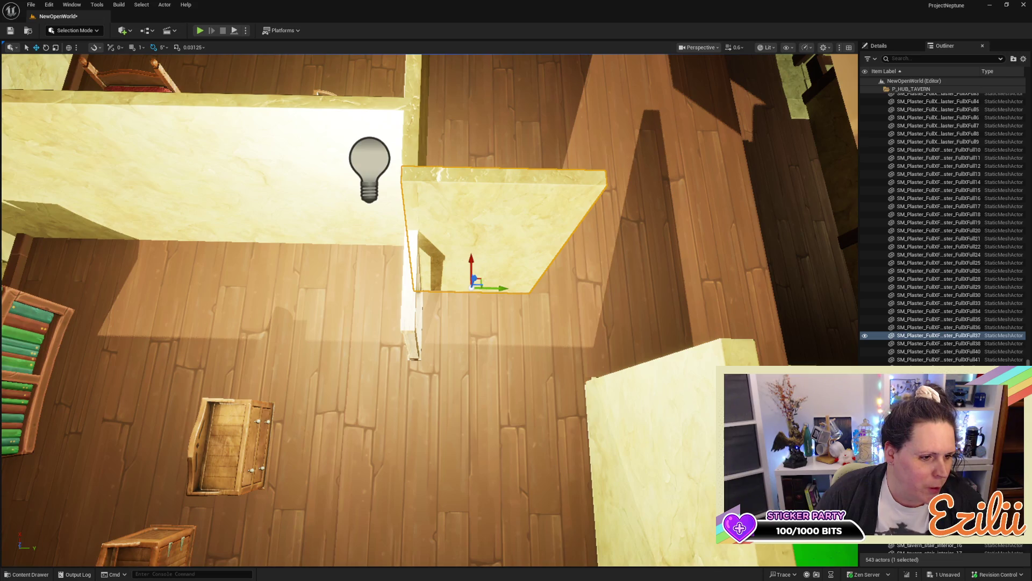
mouse_move(675, 392)
left_mouse_down()
mouse_move(675, 328)
mouse_move(661, 414)
left_mouse_up()
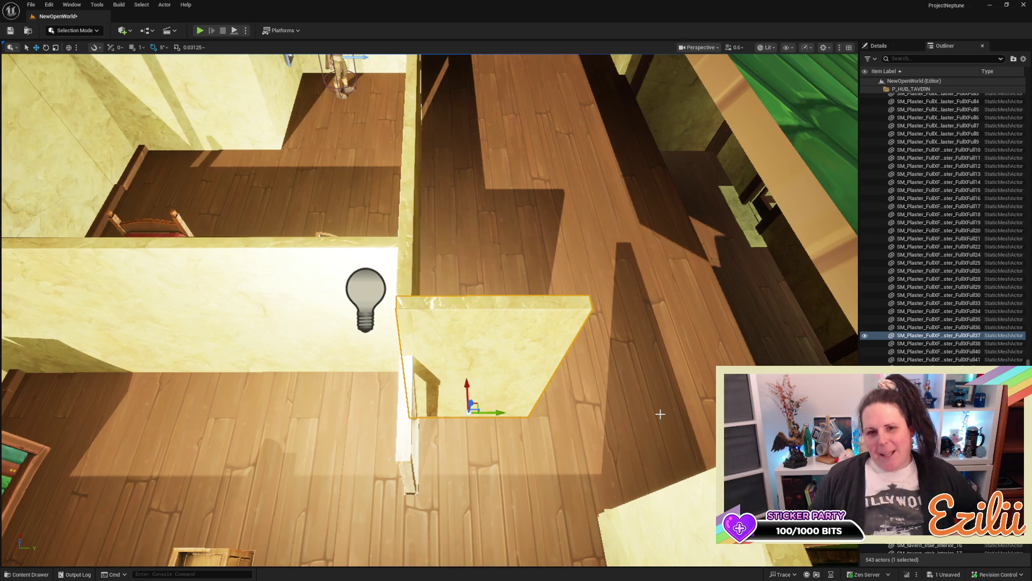
mouse_move(660, 414)
left_mouse_down()
mouse_move(596, 403)
mouse_move(607, 406)
mouse_move(298, 290)
left_mouse_up()
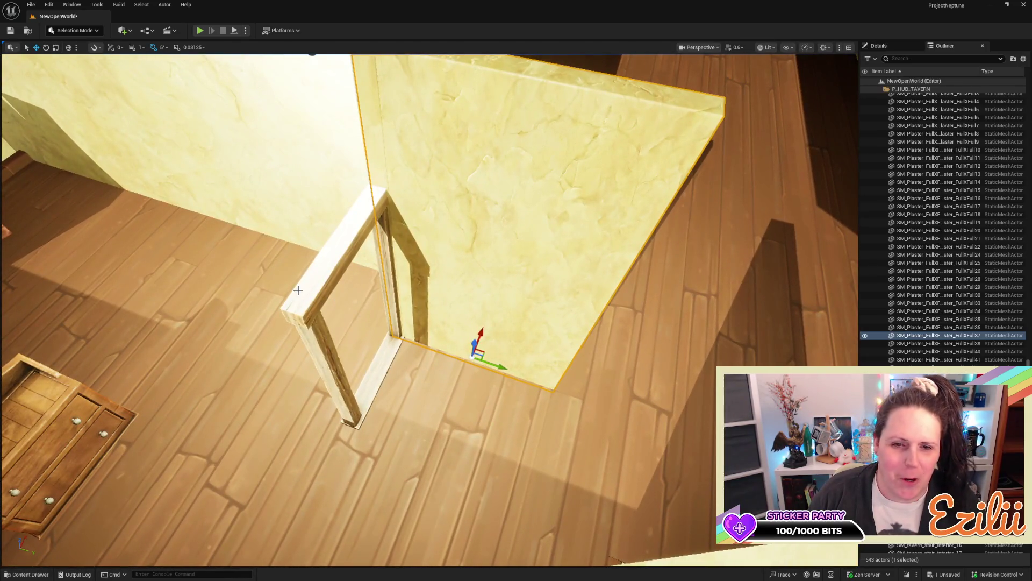
Step: Turn the copied door frame SM_DoorFrame_4 roughly 90 degrees on Z
left_click(300, 289)
key("f")
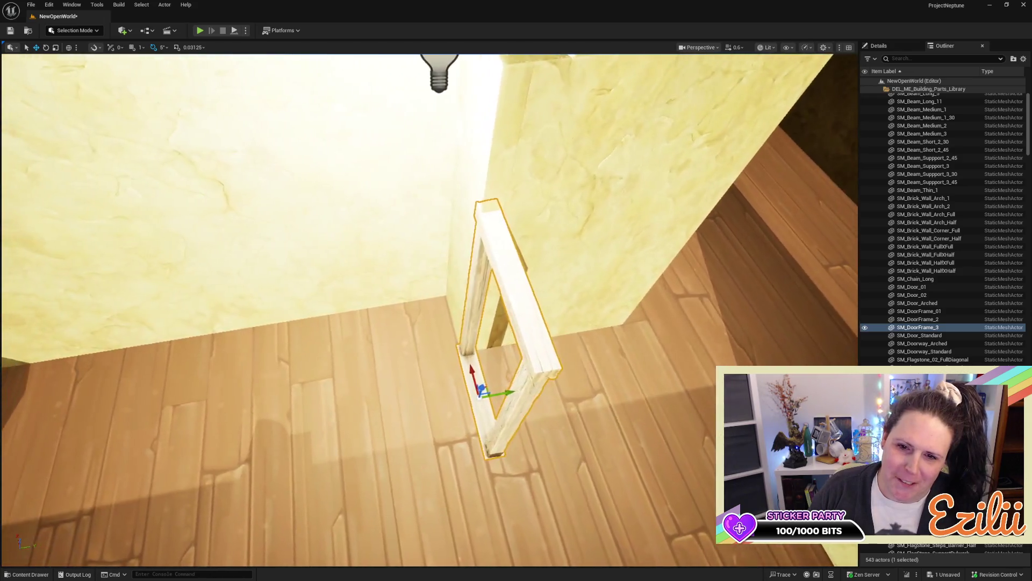
mouse_move(430, 301)
left_mouse_down()
mouse_move(387, 215)
mouse_move(386, 318)
mouse_move(466, 328)
left_mouse_up()
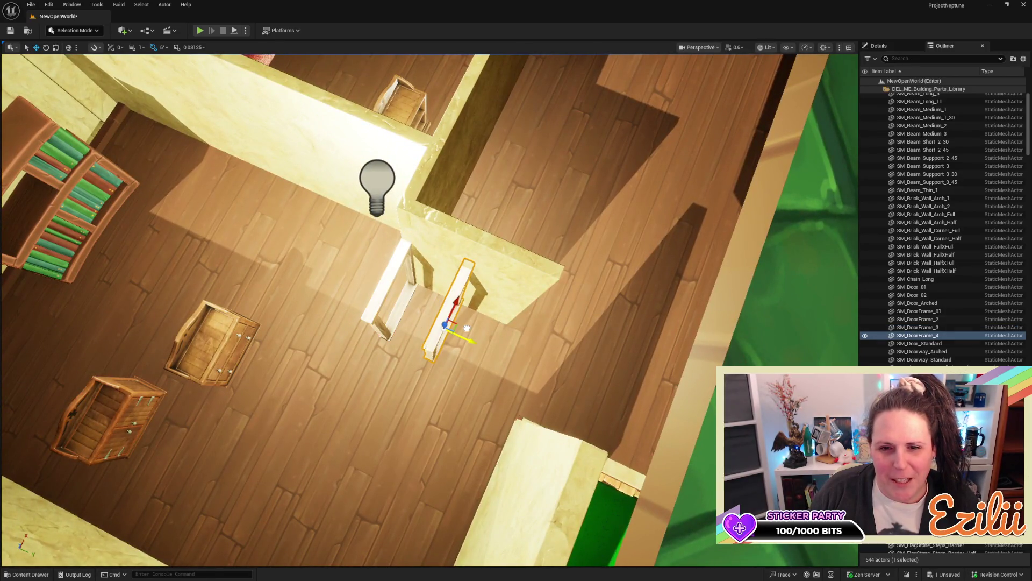
left_click_drag(454, 371, 425, 371)
left_click_drag(390, 307, 383, 325)
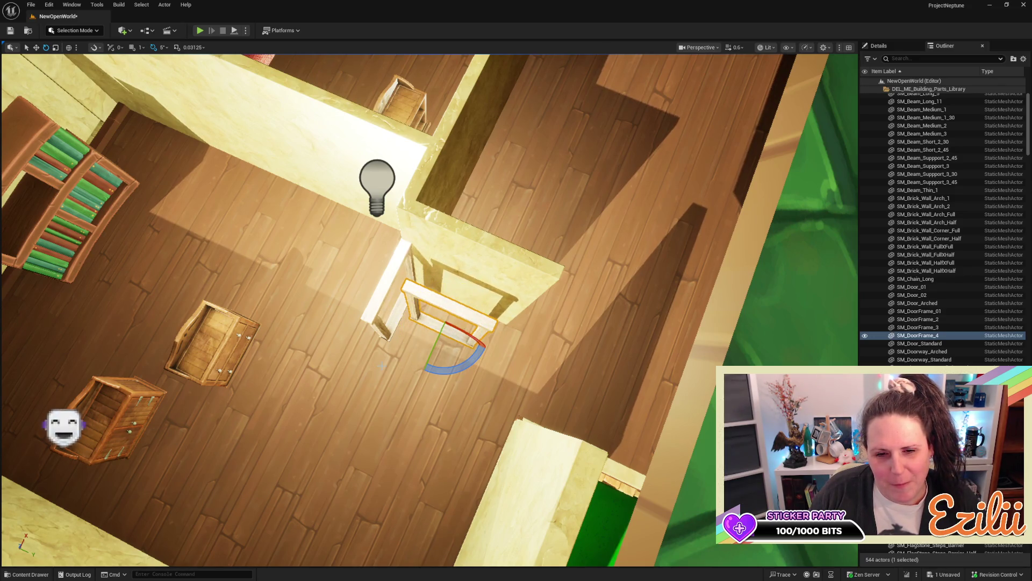
Step: Move SM_DoorFrame_3 up-left into position
left_click(381, 334)
key("w")
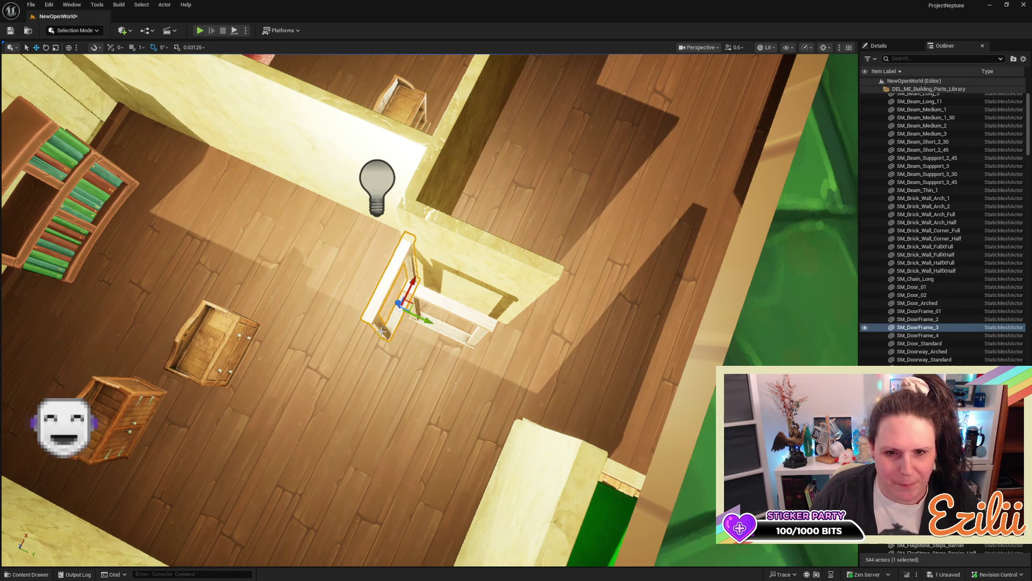
mouse_move(380, 334)
left_mouse_down()
mouse_move(301, 253)
mouse_move(331, 228)
mouse_move(414, 272)
left_mouse_up()
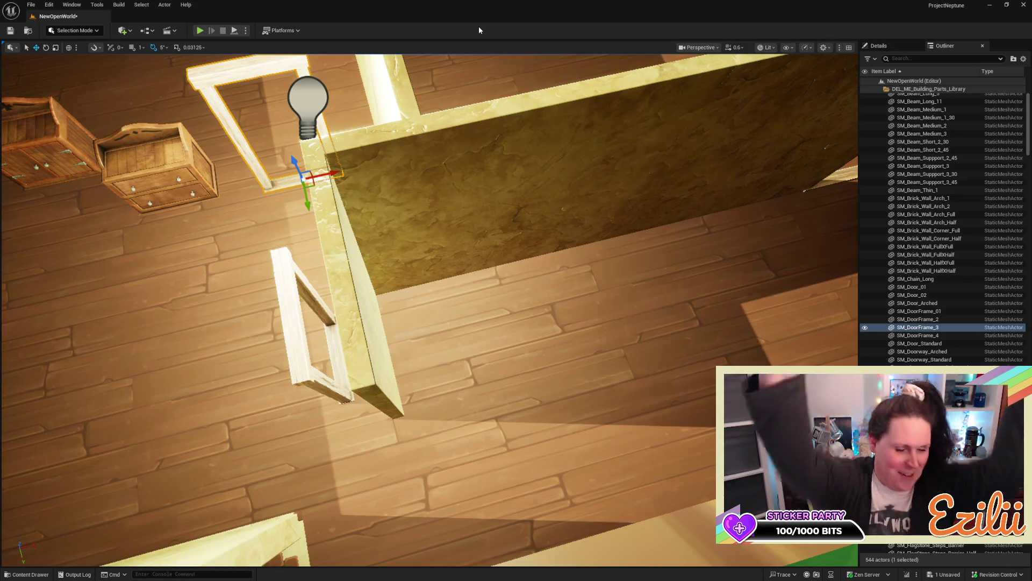
Step: Push SM_DoorFrame_4 snug against the plaster partition's end so it sits in the doorway
mouse_move(583, 339)
left_mouse_down()
mouse_move(537, 349)
mouse_move(508, 374)
left_mouse_up()
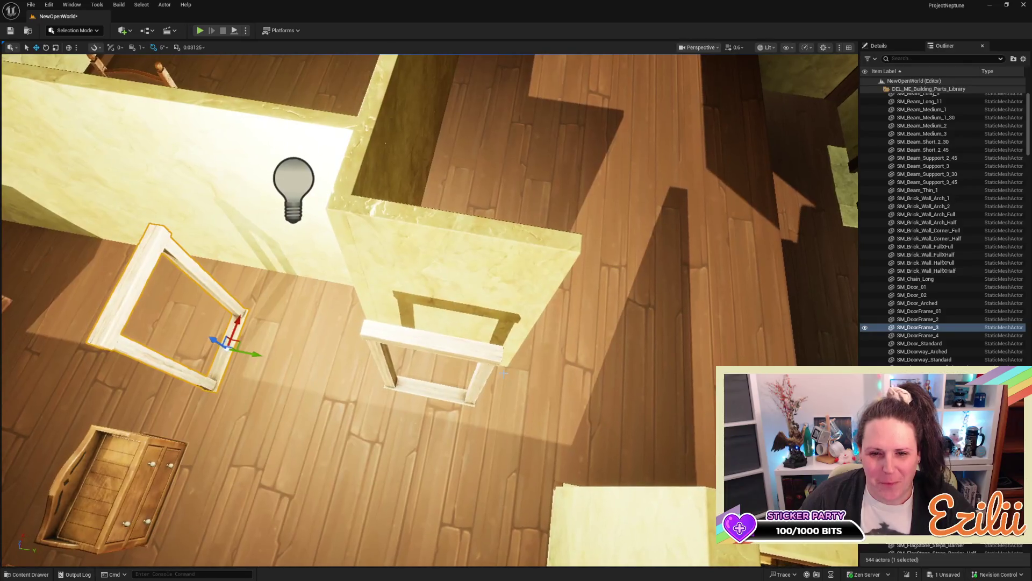
left_click(482, 371)
key("f")
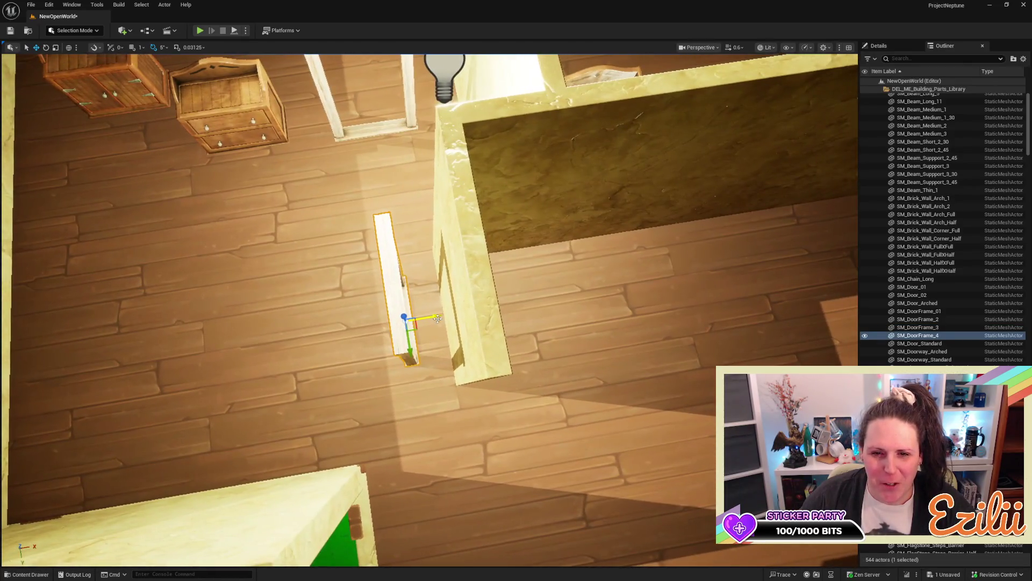
left_click_drag(452, 314, 500, 307)
mouse_move(581, 323)
left_mouse_down()
mouse_move(560, 312)
mouse_move(581, 324)
left_mouse_up()
left_click_drag(458, 379, 435, 366)
mouse_move(462, 317)
left_mouse_down()
mouse_move(495, 306)
mouse_move(506, 314)
left_mouse_up()
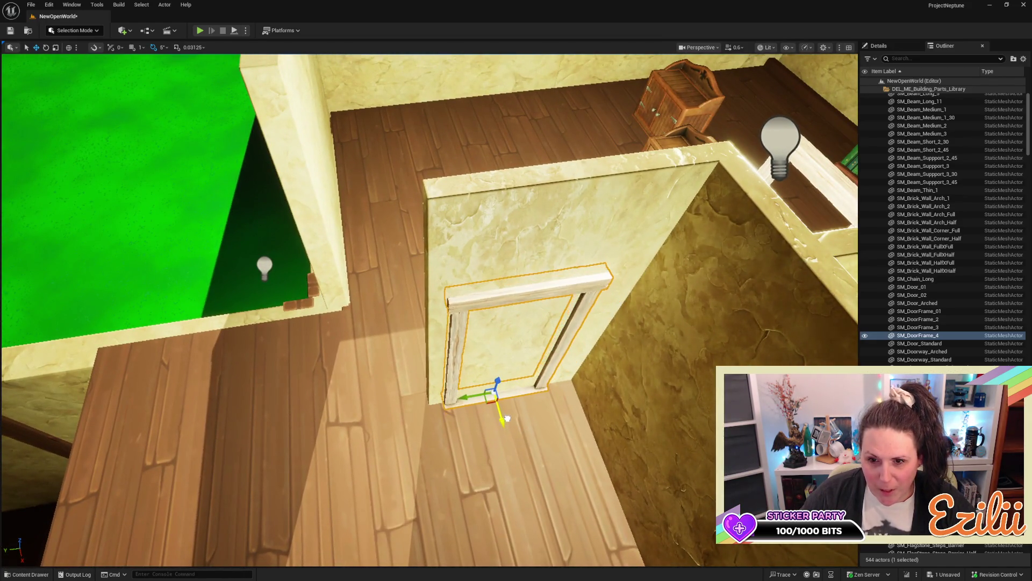
mouse_move(507, 419)
left_mouse_down()
mouse_move(494, 440)
mouse_move(485, 403)
left_mouse_up()
left_click_drag(415, 366, 409, 364)
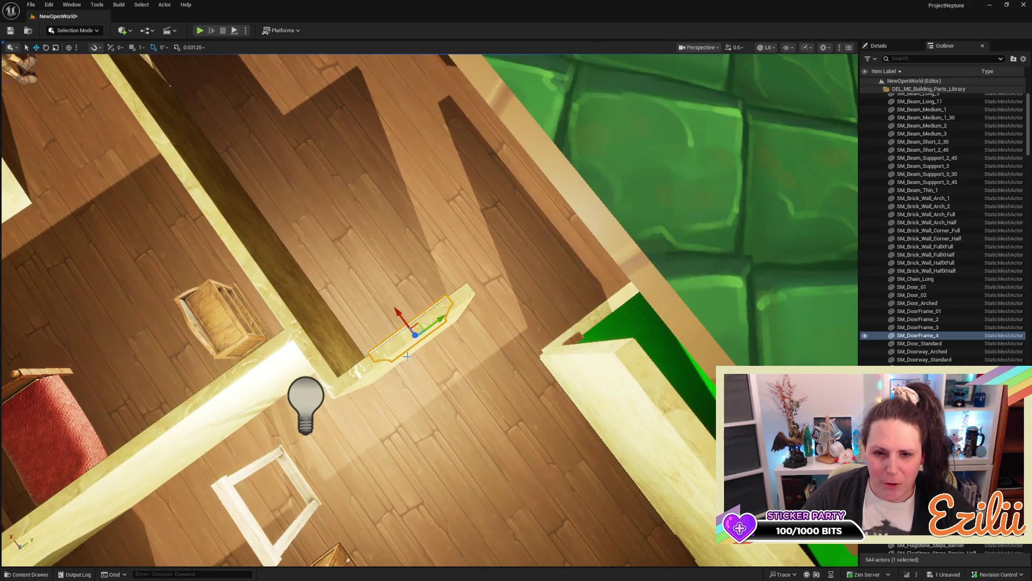
Step: Rotate the plaster piece beside the frame by 35°
left_click(410, 356)
key("e")
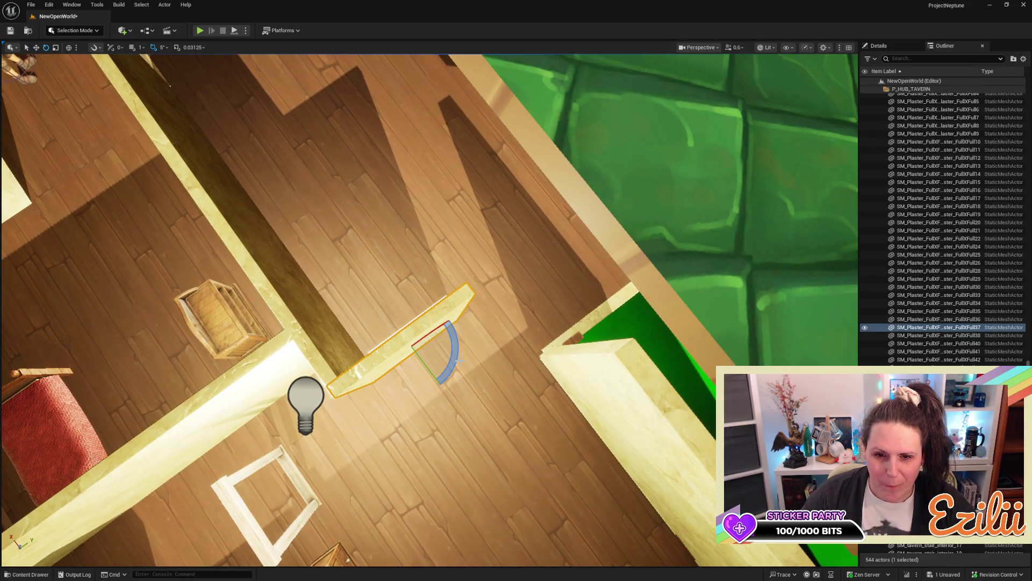
left_click_drag(450, 369, 427, 380)
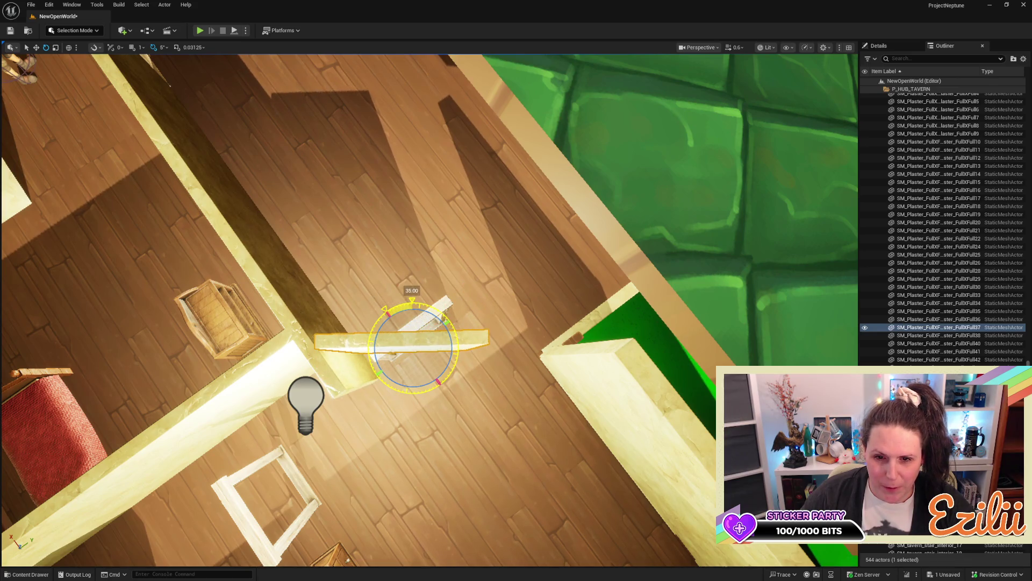
Step: Lengthen the plaster piece and slide it along its local axis up to the door frame
key("w")
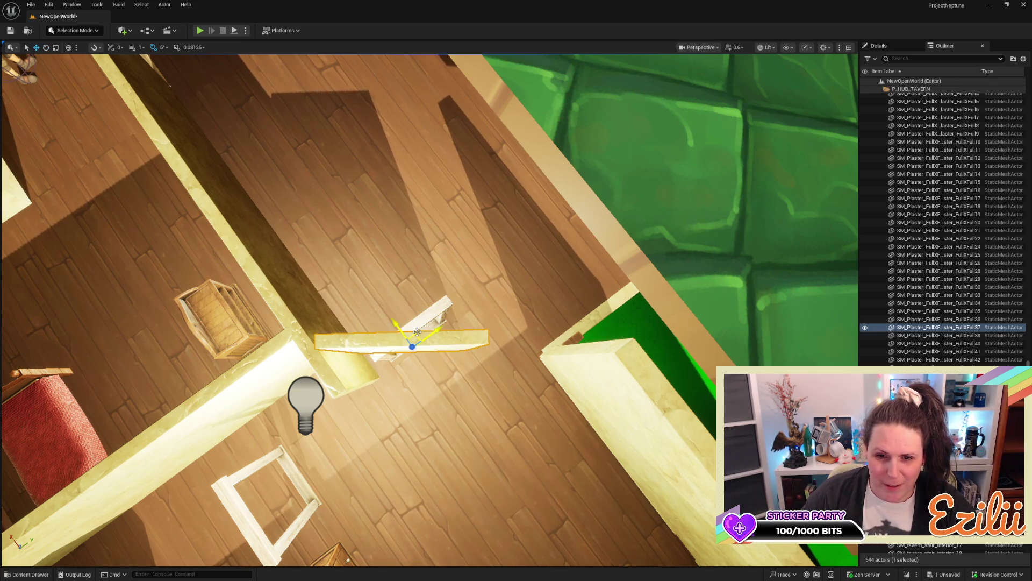
mouse_move(432, 328)
left_mouse_down()
mouse_move(455, 315)
mouse_move(479, 331)
left_mouse_up()
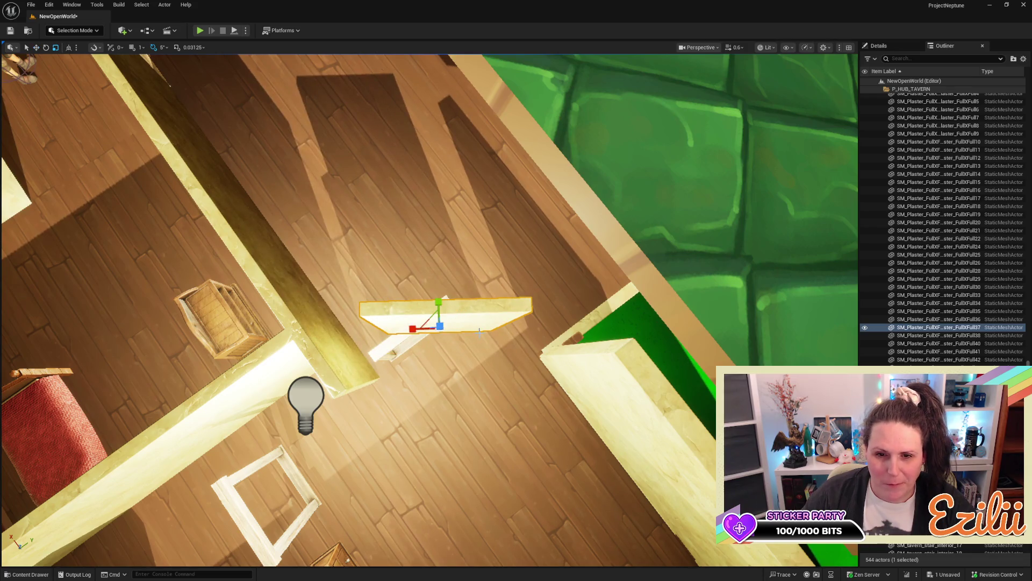
left_click_drag(411, 325, 348, 328)
key("w")
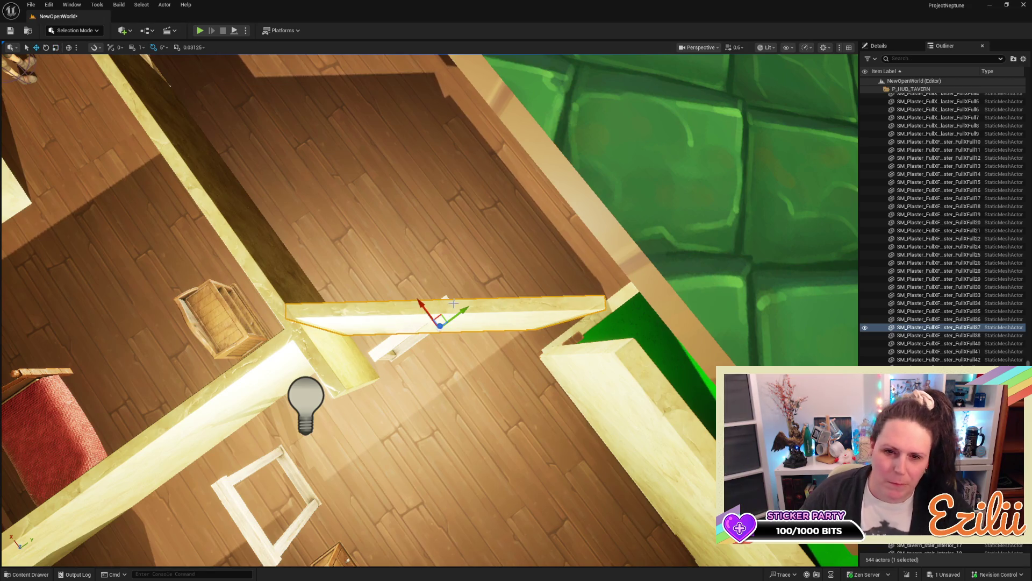
left_click(70, 49)
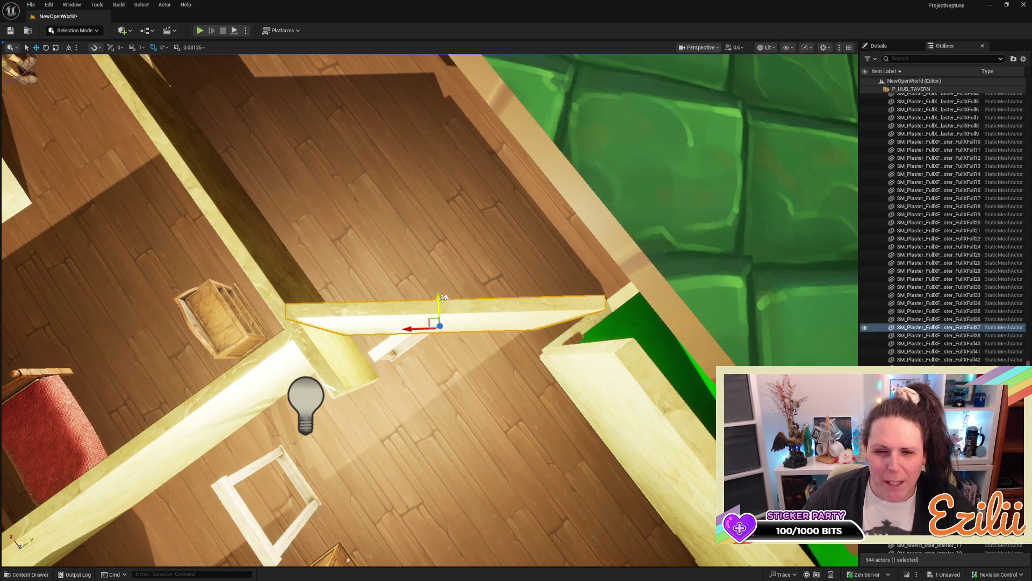
mouse_move(435, 297)
left_mouse_down()
mouse_move(429, 339)
mouse_move(441, 317)
left_mouse_up()
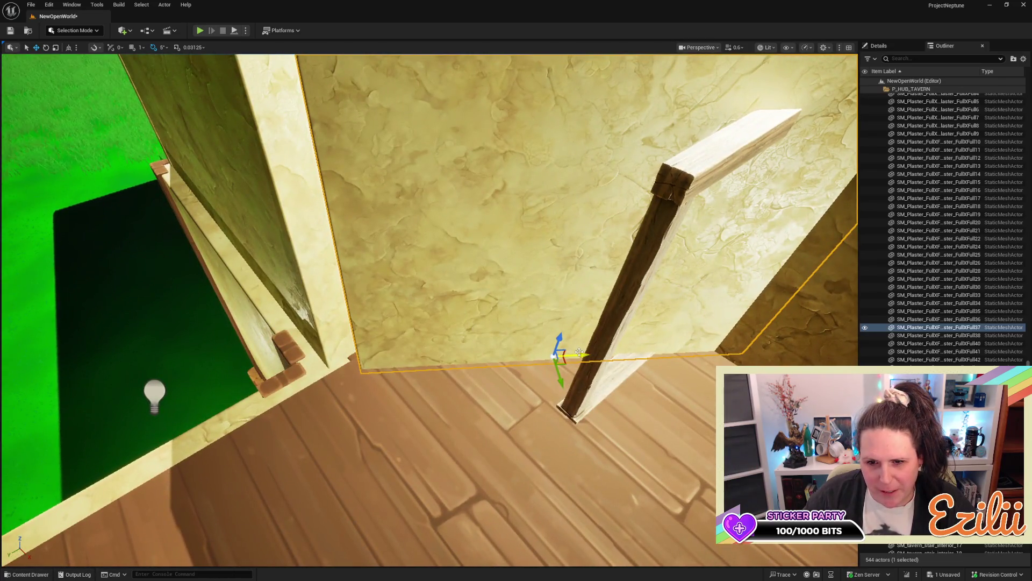
Step: Slide the plaster partition left and narrow its X scale so it ends beside the frame
left_click_drag(579, 352, 553, 363)
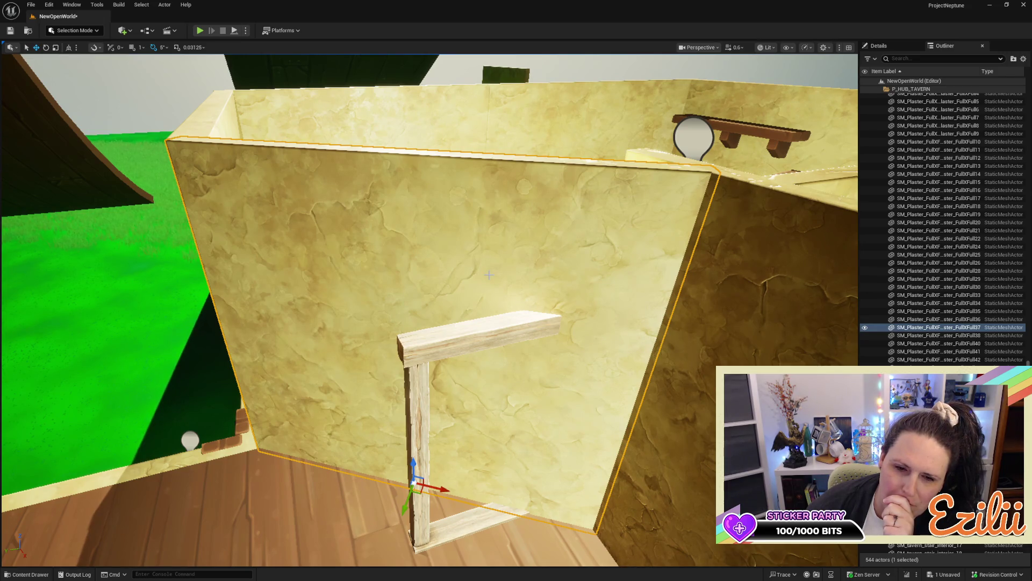
key("r")
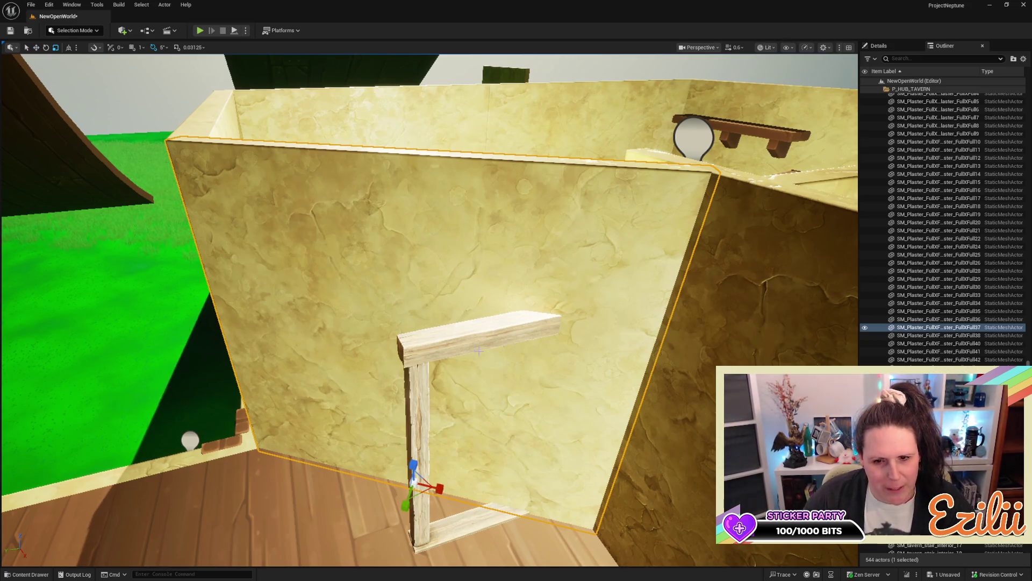
left_click_drag(440, 488, 428, 488)
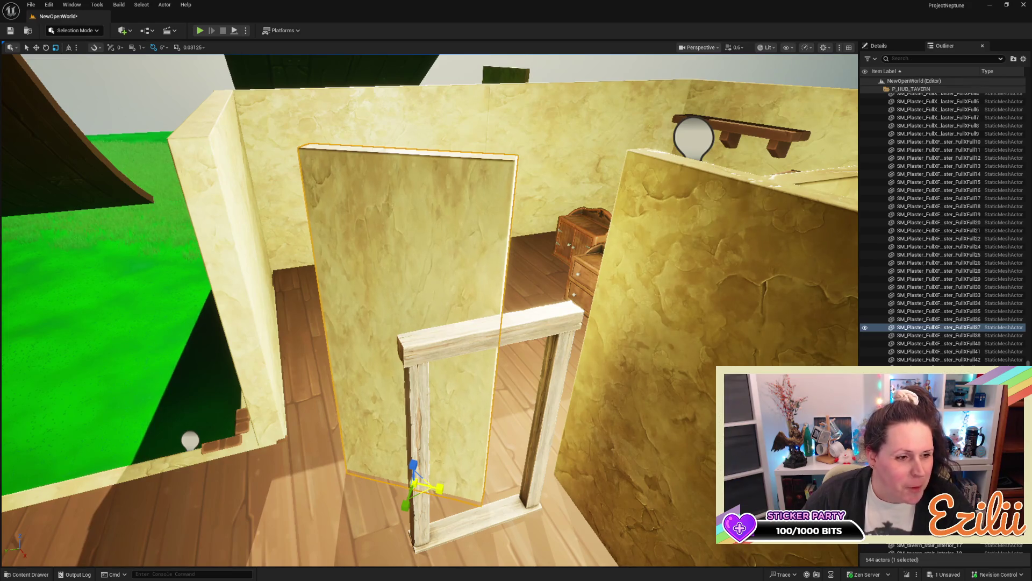
key("w")
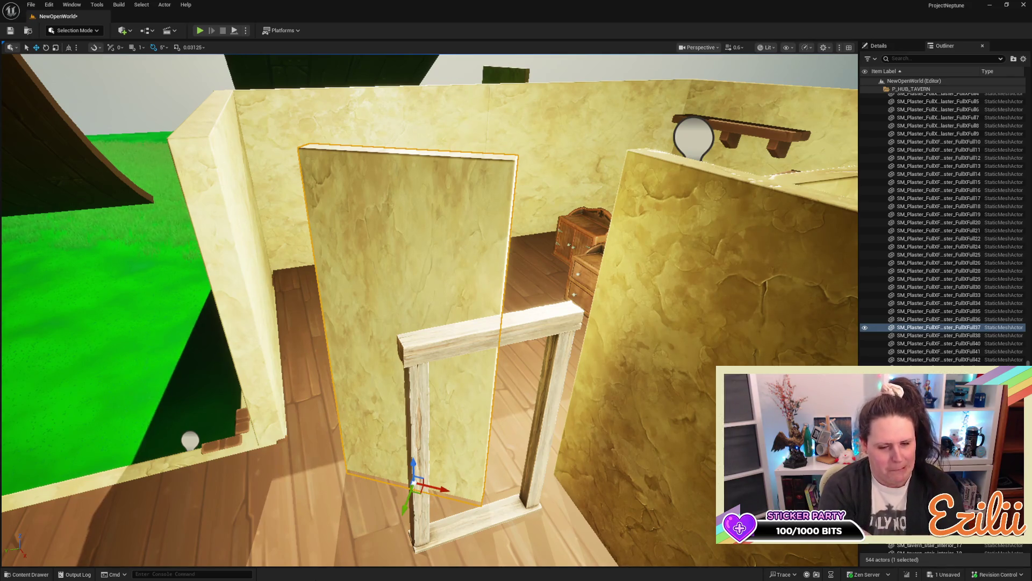
left_click_drag(27, 387, 33, 435)
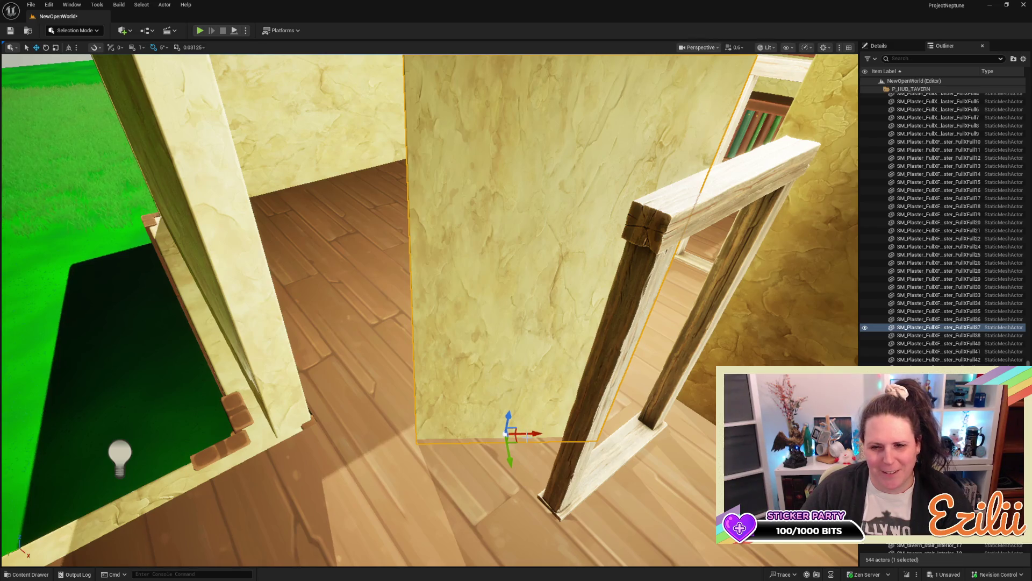
left_click_drag(527, 437, 420, 457)
left_click_drag(453, 418, 454, 418)
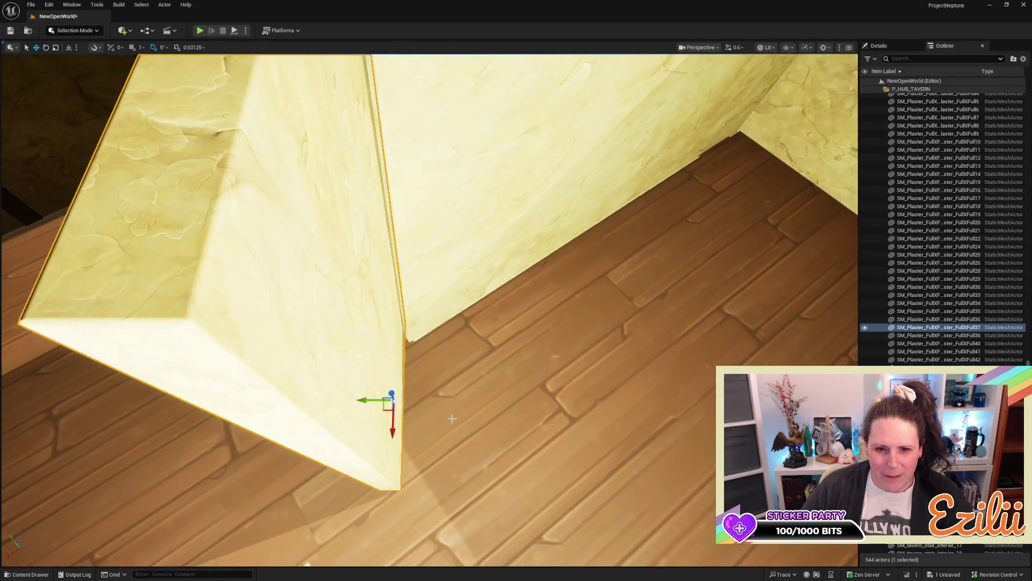
left_click_drag(365, 404, 365, 403)
Step: Rotate SM_DoorFrame_4 35° on Z and slide it in line with the partition's end
left_click_drag(466, 401, 467, 401)
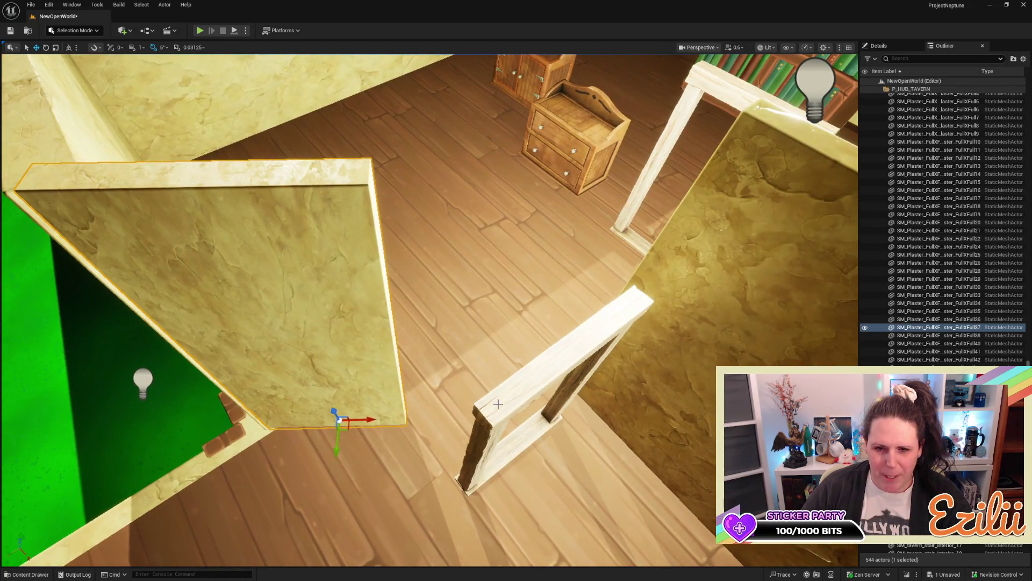
left_click(522, 439)
key("e")
left_click_drag(519, 495, 565, 496)
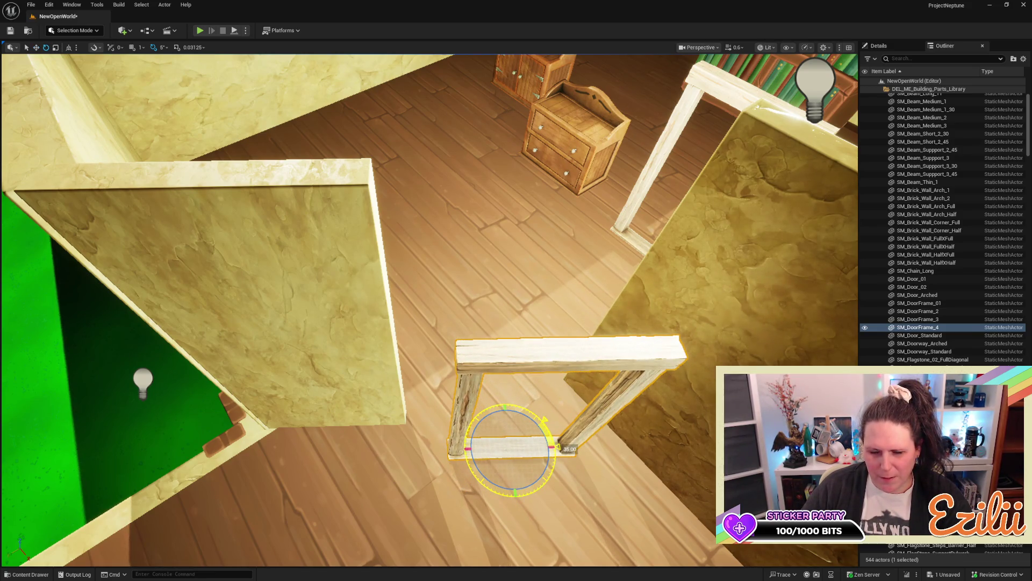
key("w")
mouse_move(540, 447)
left_mouse_down()
mouse_move(472, 455)
mouse_move(478, 445)
left_mouse_up()
left_click_drag(230, 331, 231, 332)
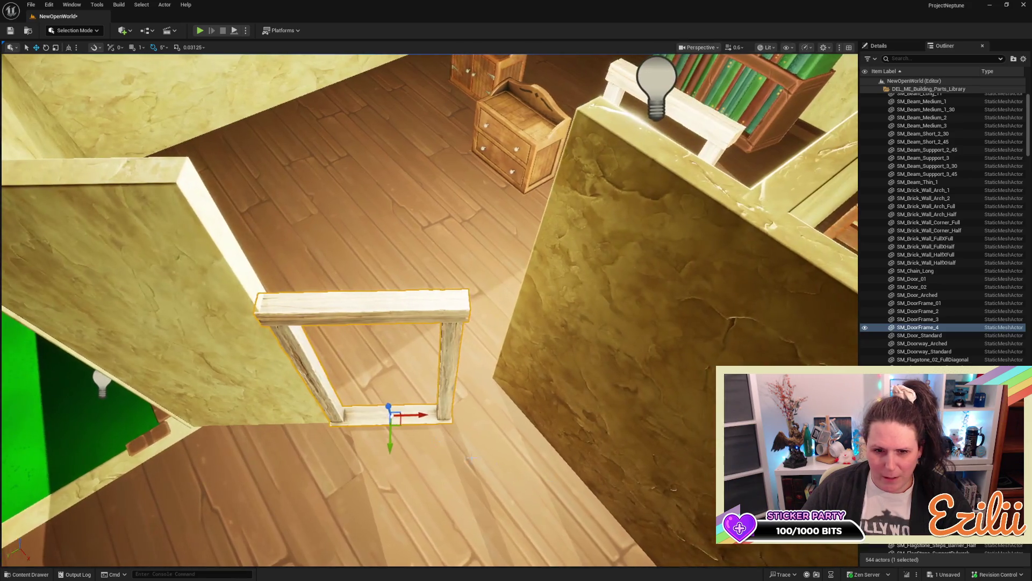
Step: Duplicate the plaster partition, narrow the copy, and slide it left flush against the door frame
left_click(230, 332)
mouse_move(301, 419)
left_mouse_down("alt")
mouse_move(618, 430)
mouse_move(543, 437)
mouse_move(592, 444)
left_mouse_up("alt")
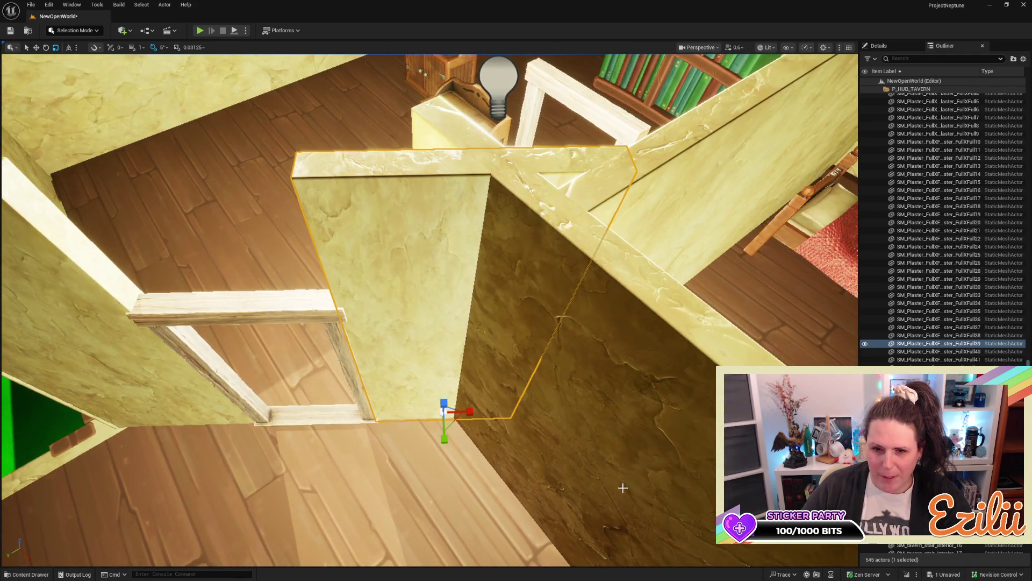
left_click_drag(469, 410, 454, 412)
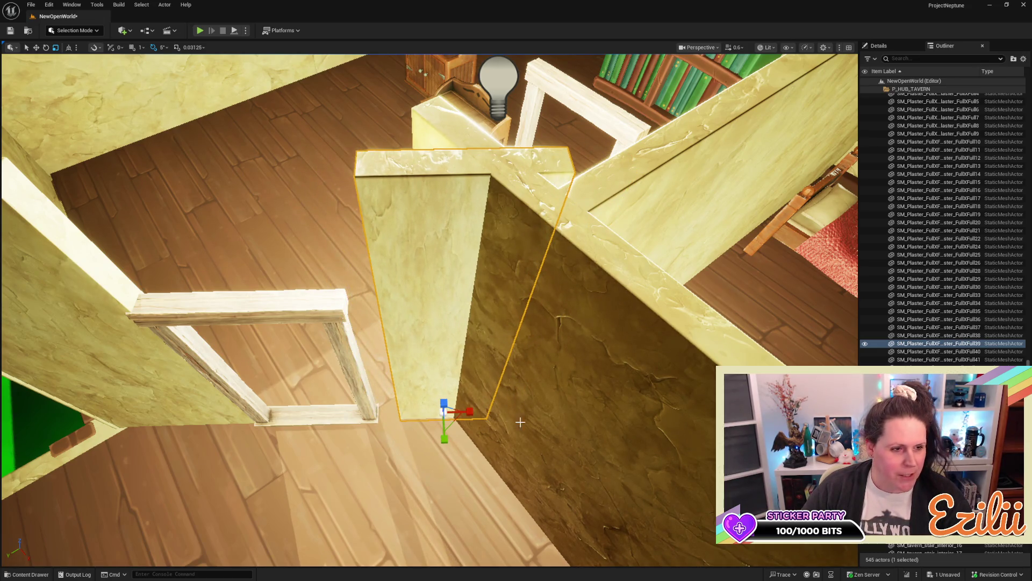
scroll(850, 551, "up", 2)
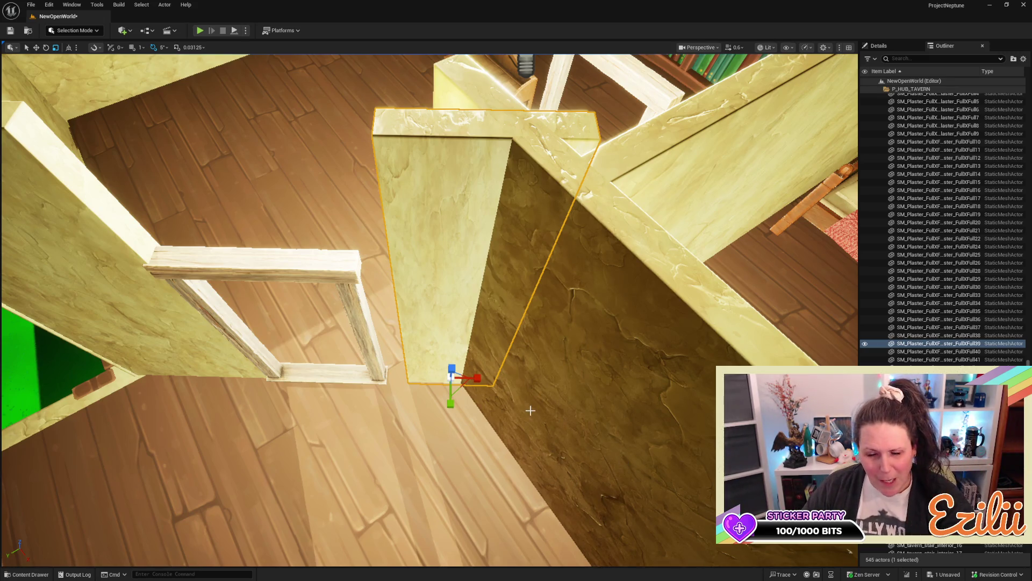
left_click_drag(480, 379, 457, 382)
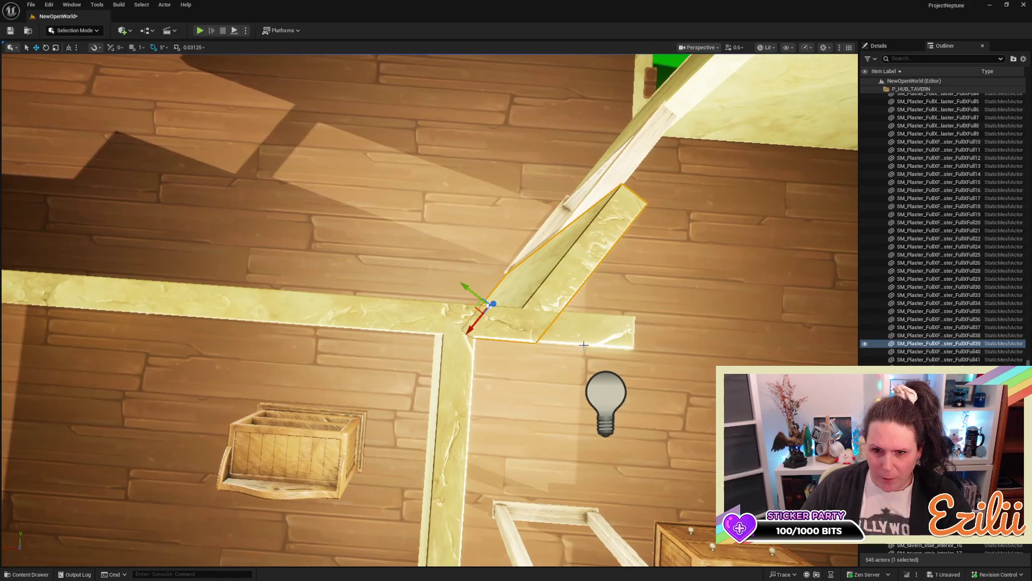
left_click(434, 338)
Step: Nudge the horizontal plaster wall right along X until it meets the neighbouring panel edge to edge
mouse_move(434, 338)
left_mouse_down()
mouse_move(417, 351)
mouse_move(422, 342)
left_mouse_up()
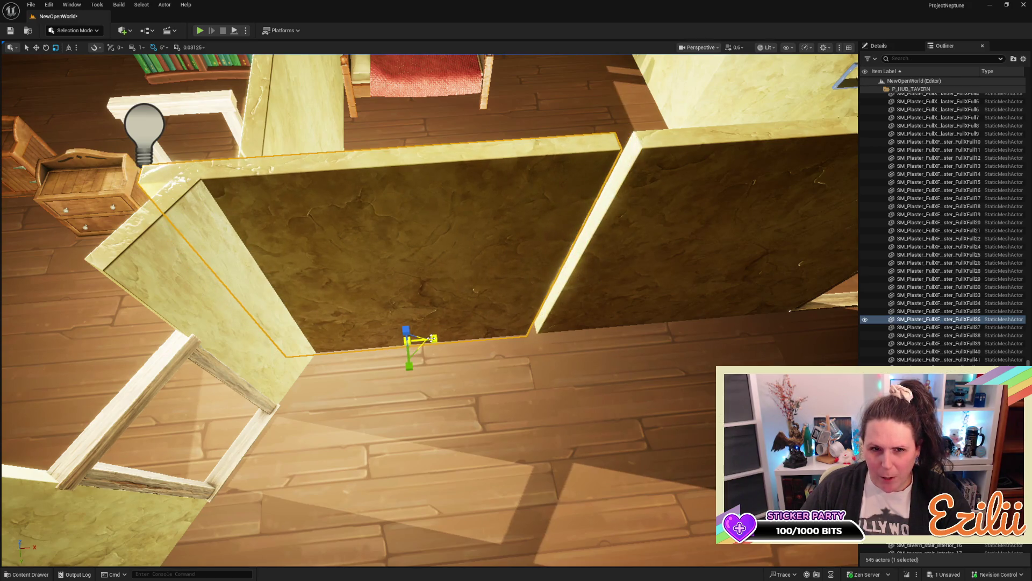
key("e")
key("w")
left_click_drag(430, 338, 444, 337)
key("r")
key("e")
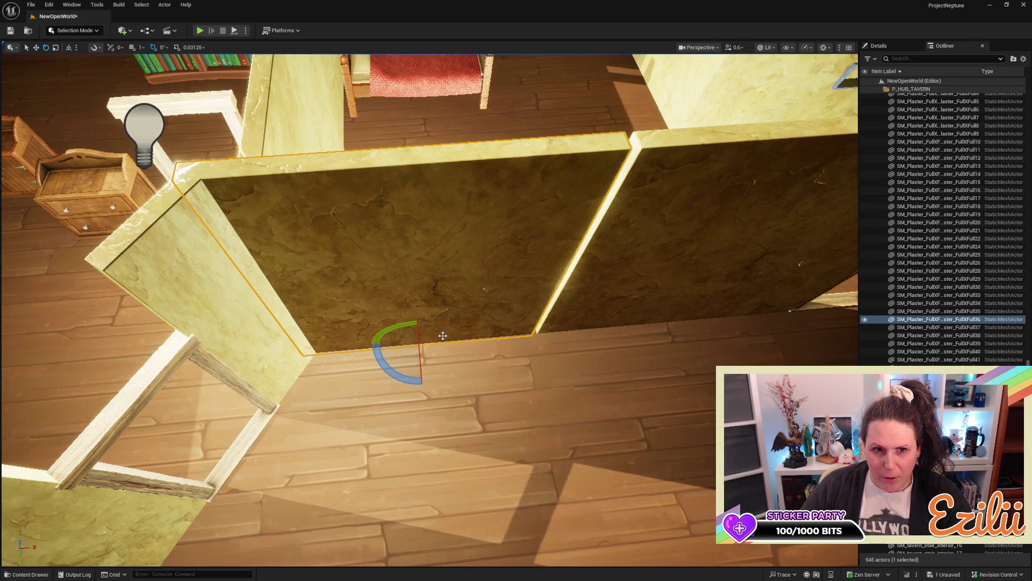
key("w")
left_click_drag(436, 341, 444, 338)
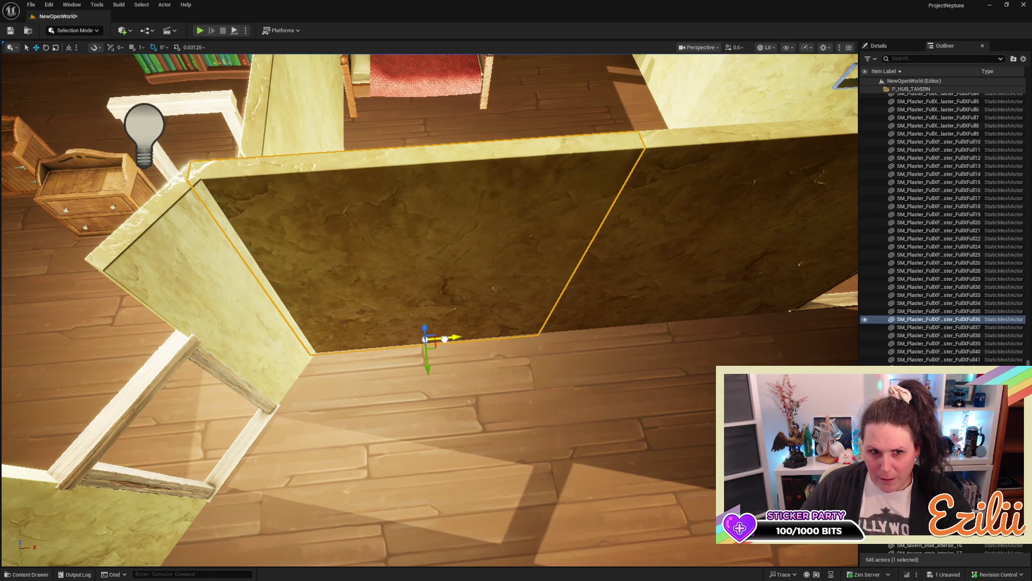
left_click_drag(514, 384, 519, 410)
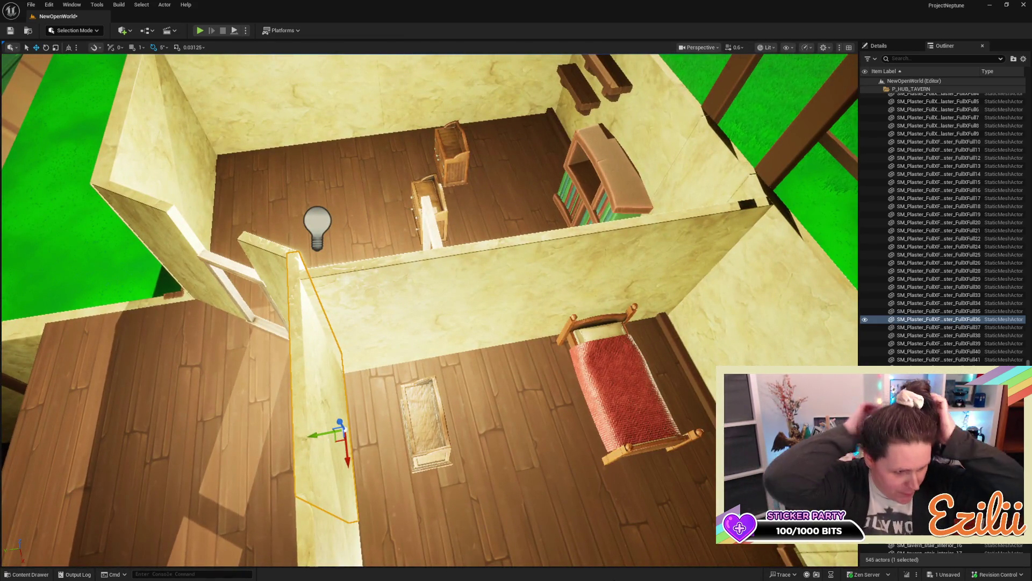
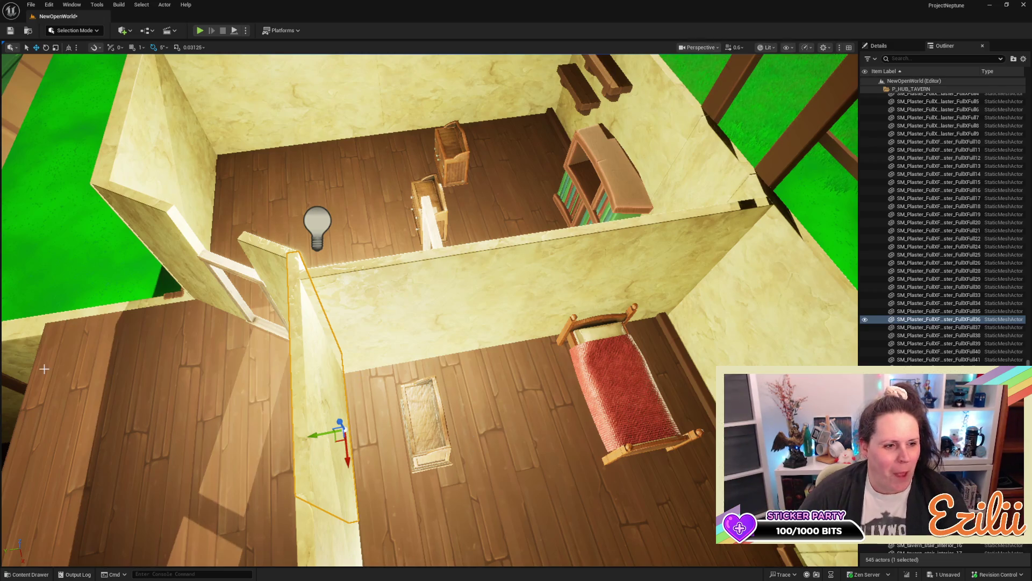
Step: Duplicate the plaster wall piece beside the doorway and slide the copy left
key("w")
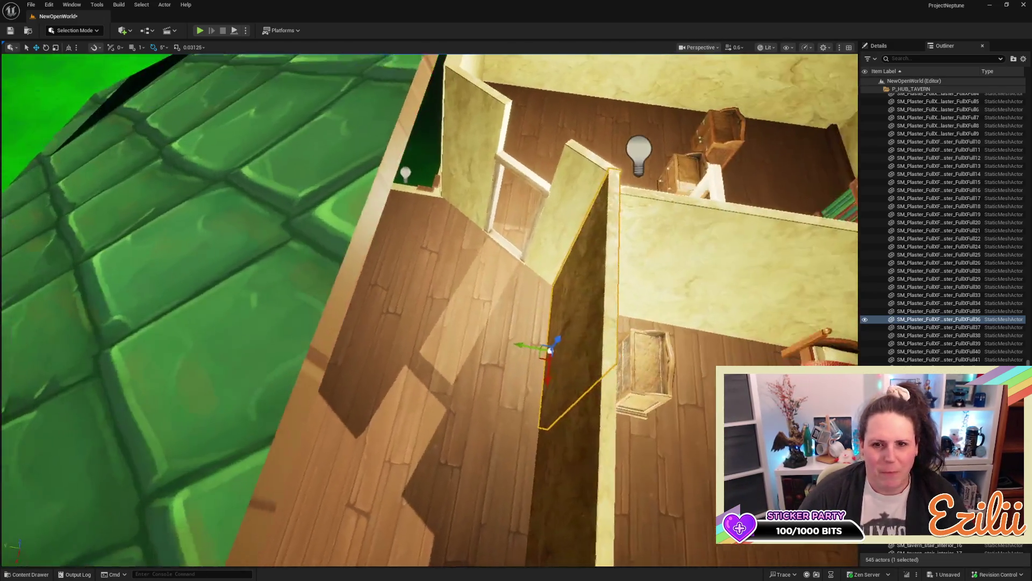
key("f")
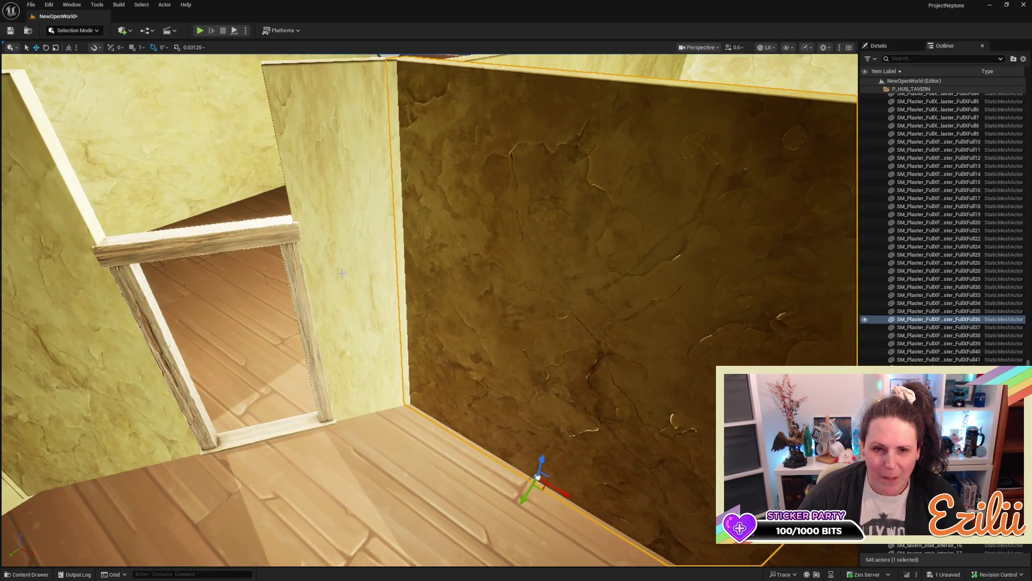
left_click(411, 312)
mouse_move(505, 399)
left_mouse_down()
mouse_move(396, 397)
mouse_move(405, 391)
left_mouse_up()
Step: Widen the copied wall panel so it covers the bright gap next to the door frame
key("e")
key("w")
key("r")
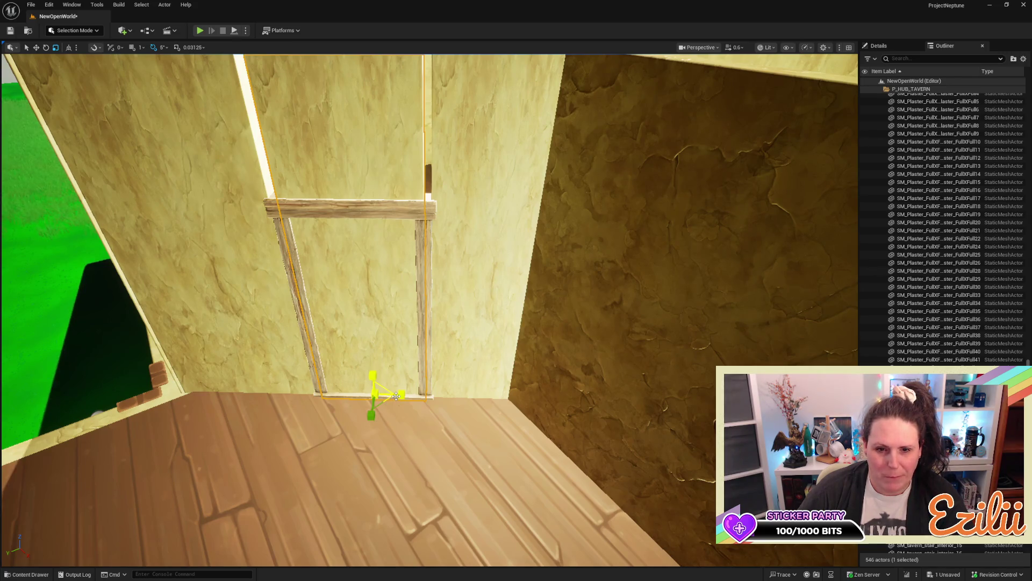
left_click(397, 398)
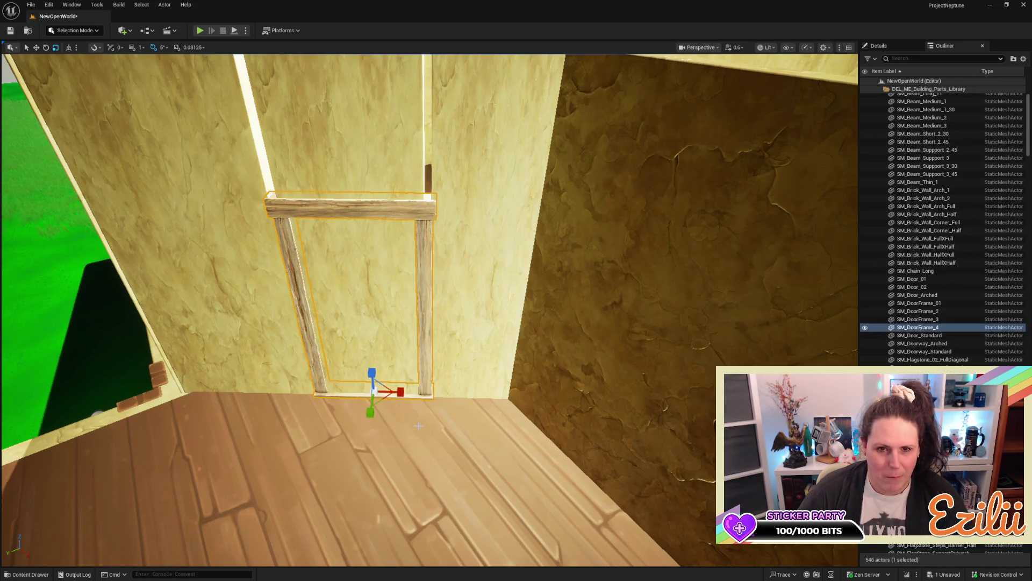
key("ctrl+z")
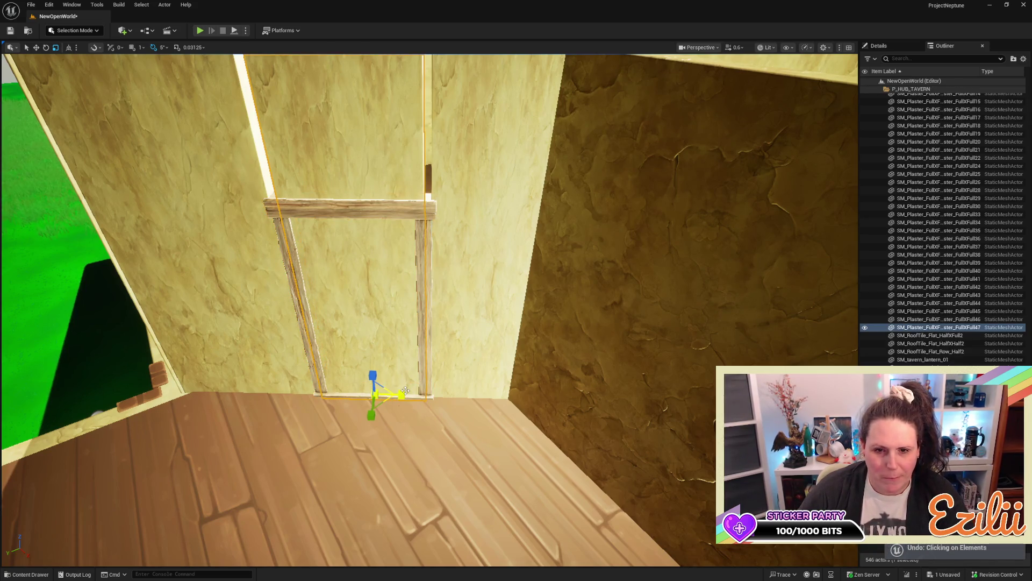
left_click_drag(405, 391, 412, 395)
key("w")
key("r")
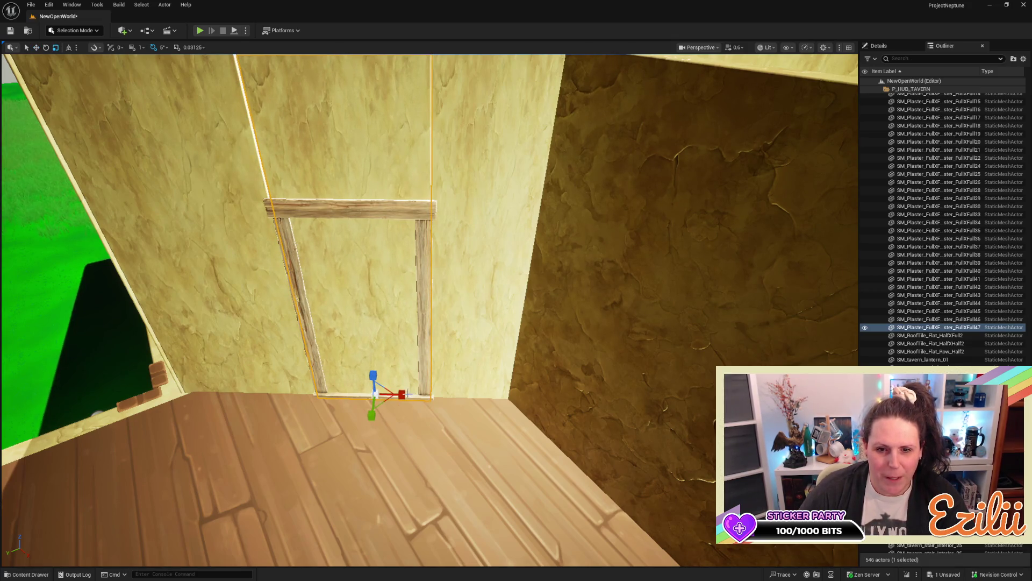
Step: Leave the door frame in place and scale the plaster panel on Z to fill above the doorway
left_click(407, 397)
key("w")
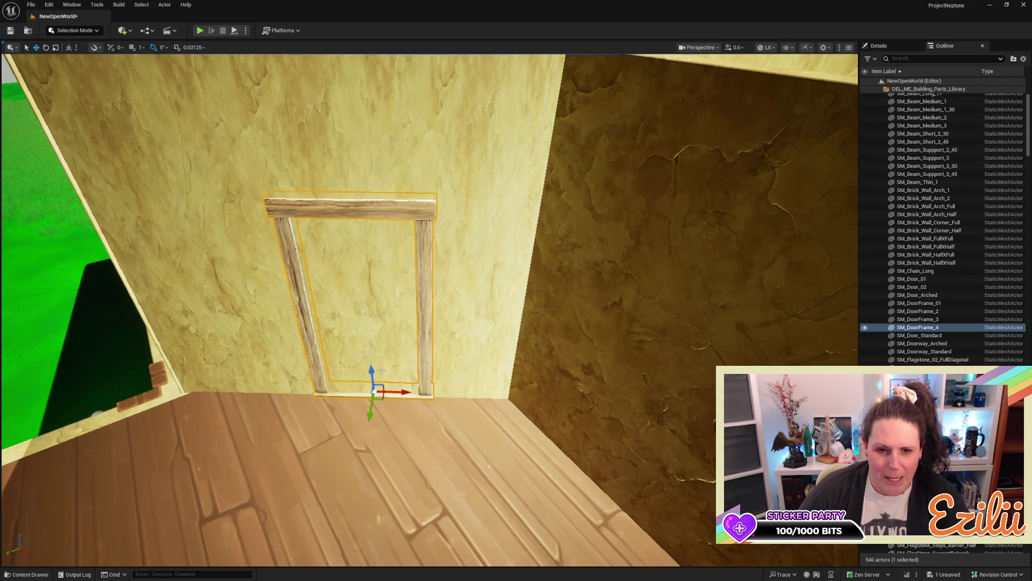
left_click_drag(372, 376, 371, 105)
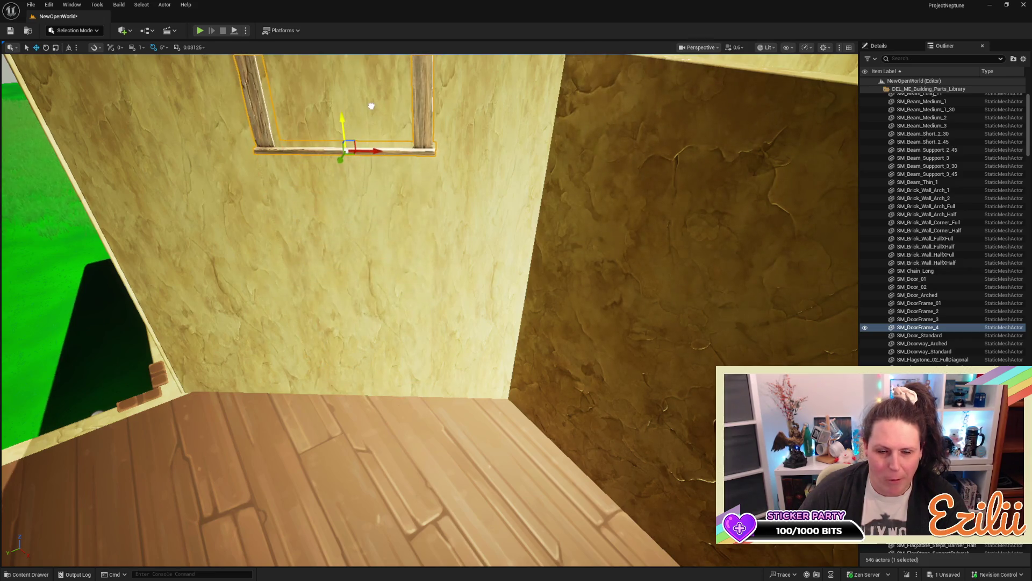
key("ctrl+z")
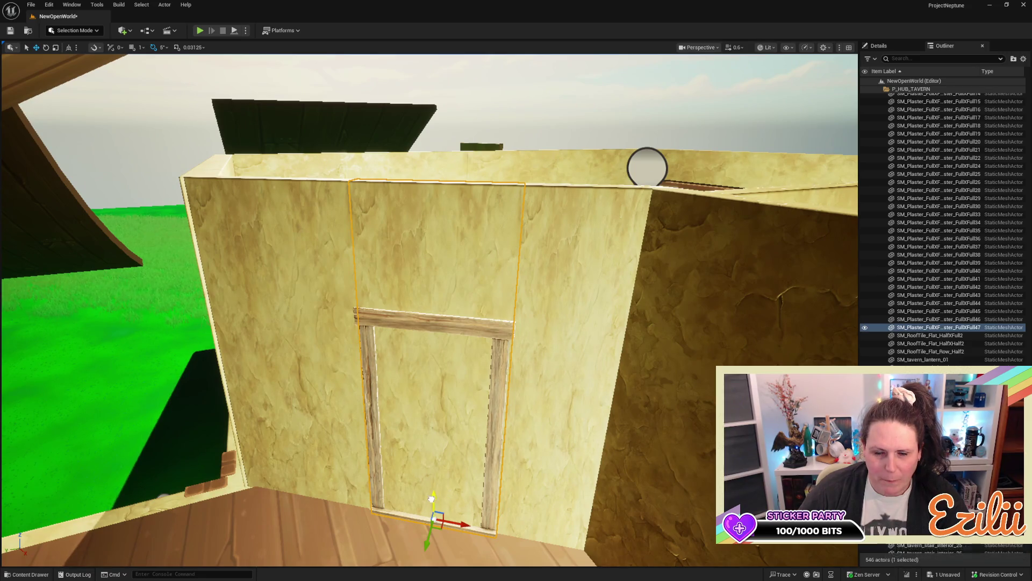
mouse_move(431, 499)
left_mouse_down()
mouse_move(426, 289)
mouse_move(426, 297)
left_mouse_up()
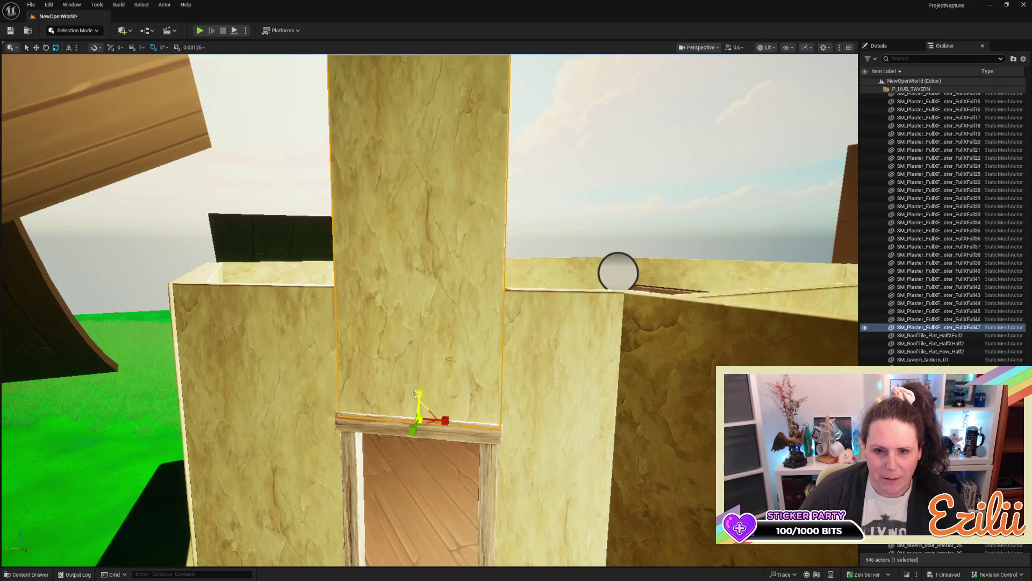
left_click_drag(416, 393, 417, 430)
left_click_drag(418, 393, 418, 403)
key("1")
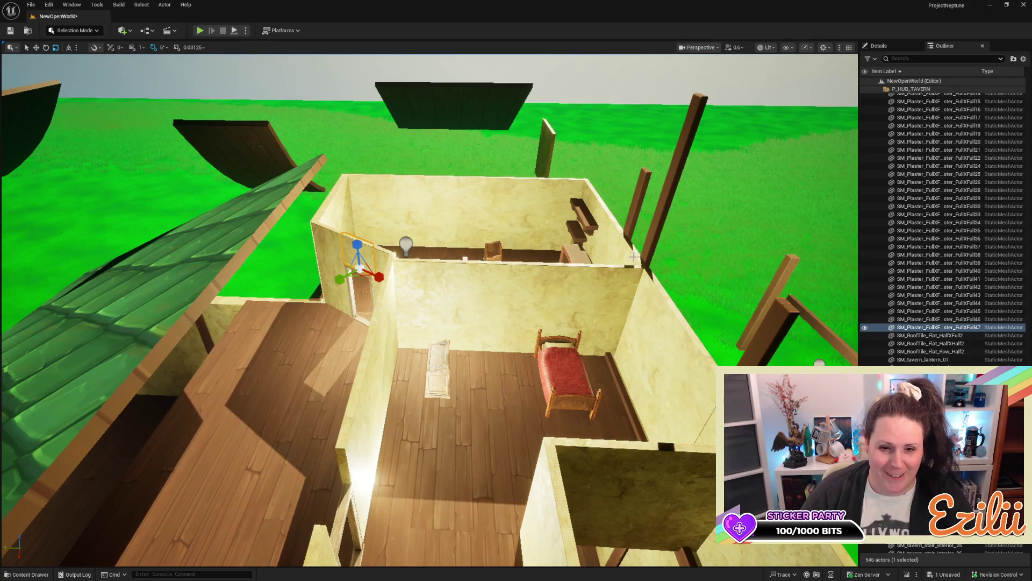
mouse_move(481, 360)
left_mouse_down()
mouse_move(481, 323)
mouse_move(441, 301)
left_mouse_up()
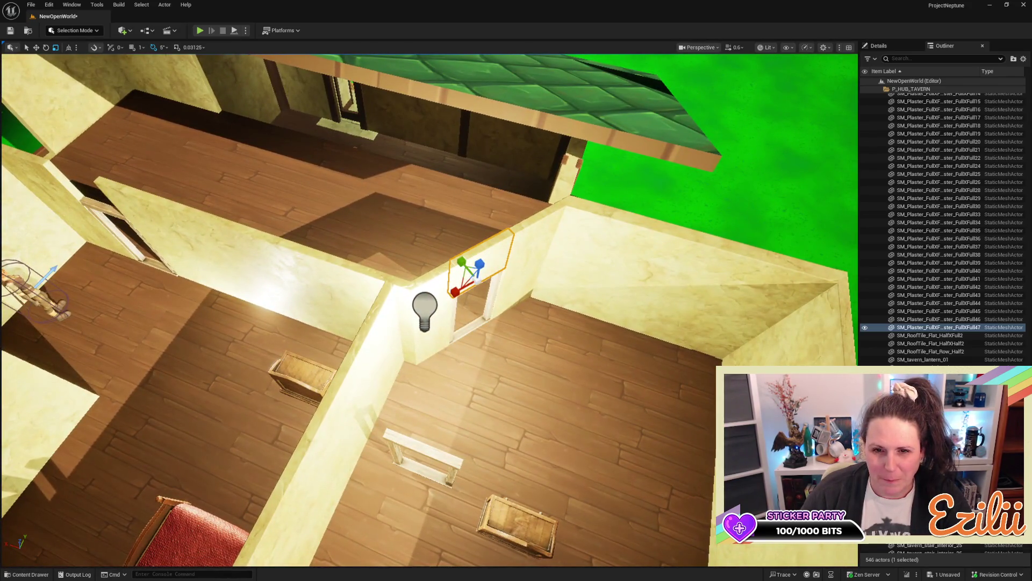
key("f")
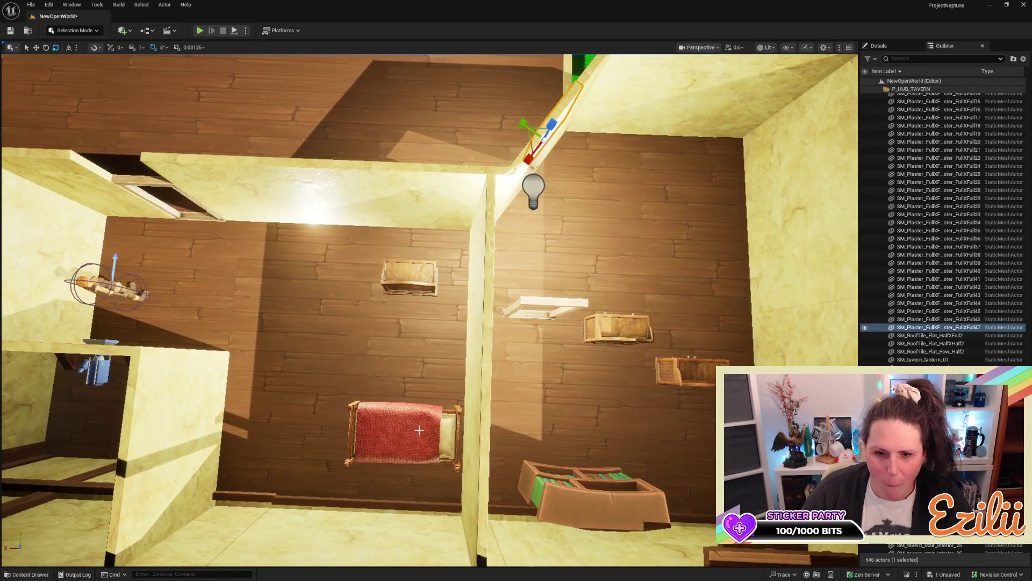
left_click(419, 430)
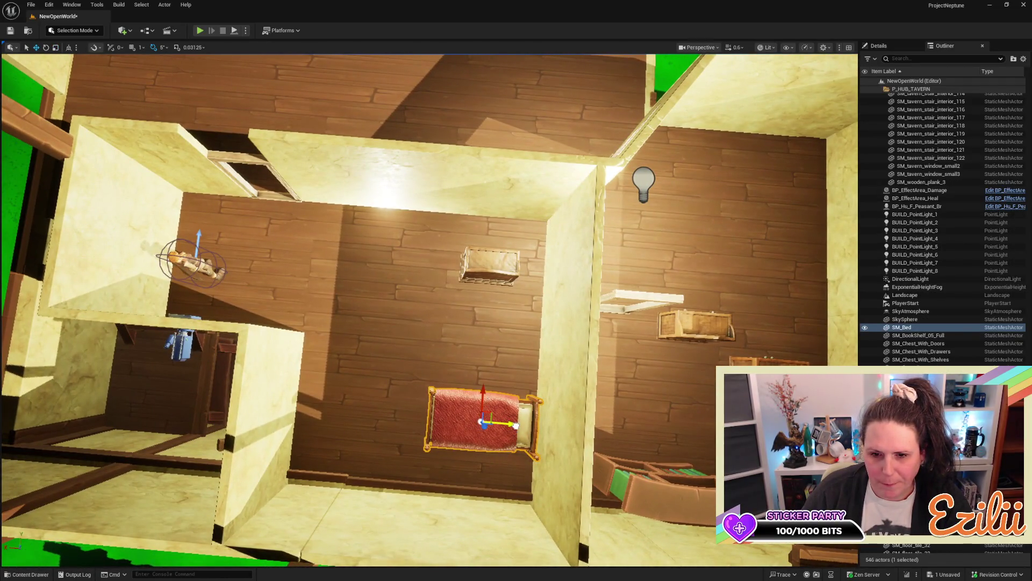
left_click(485, 266)
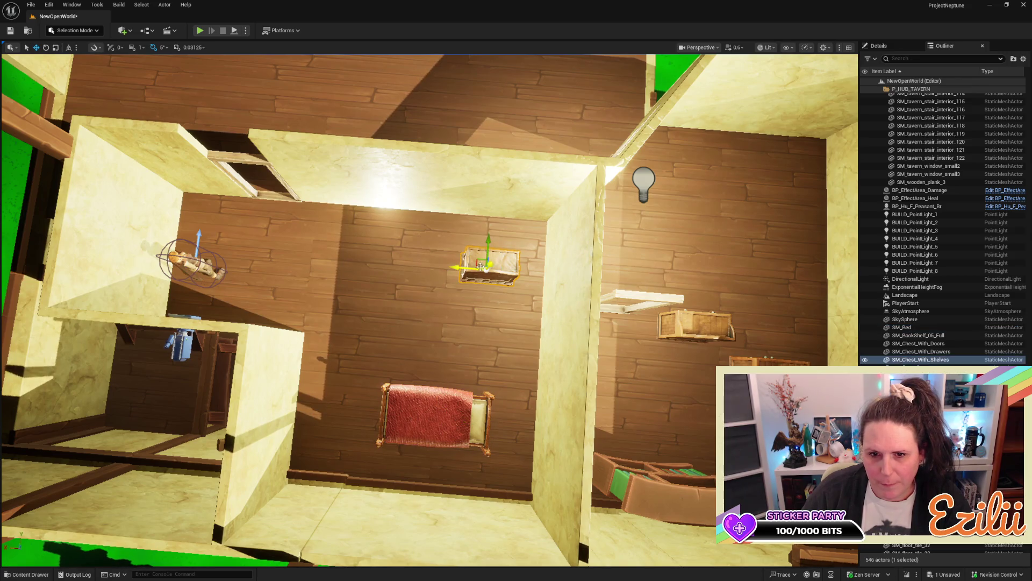
left_click(557, 316)
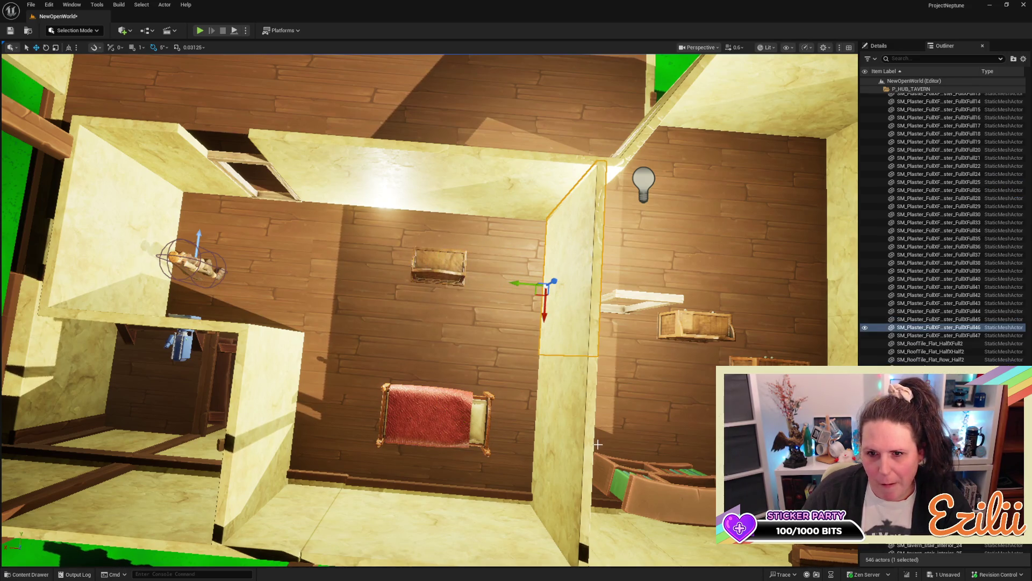
left_click(567, 407, "ctrl")
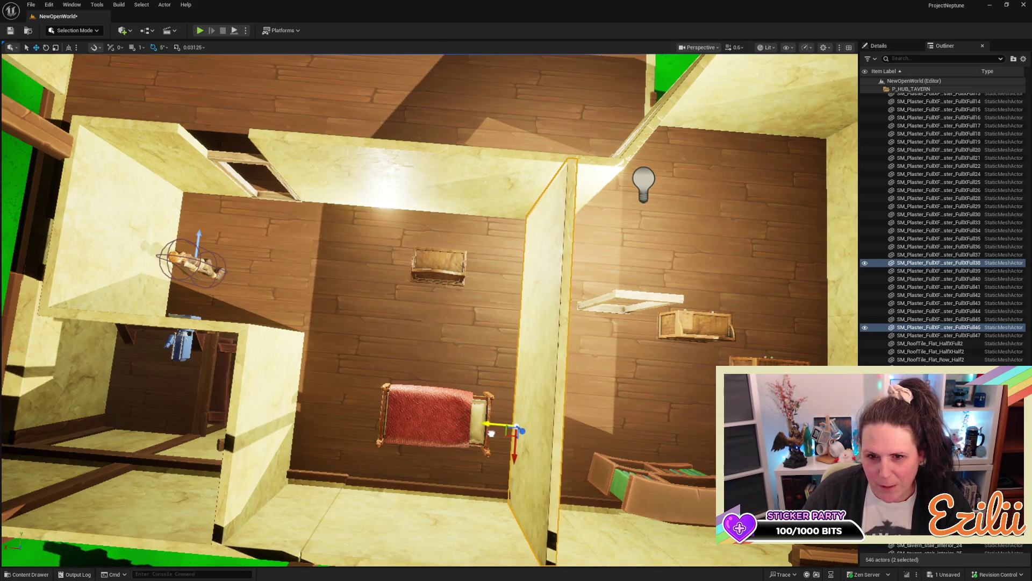
mouse_move(662, 443)
left_mouse_down()
mouse_move(263, 291)
mouse_move(279, 258)
mouse_move(204, 245)
mouse_move(181, 204)
left_mouse_up()
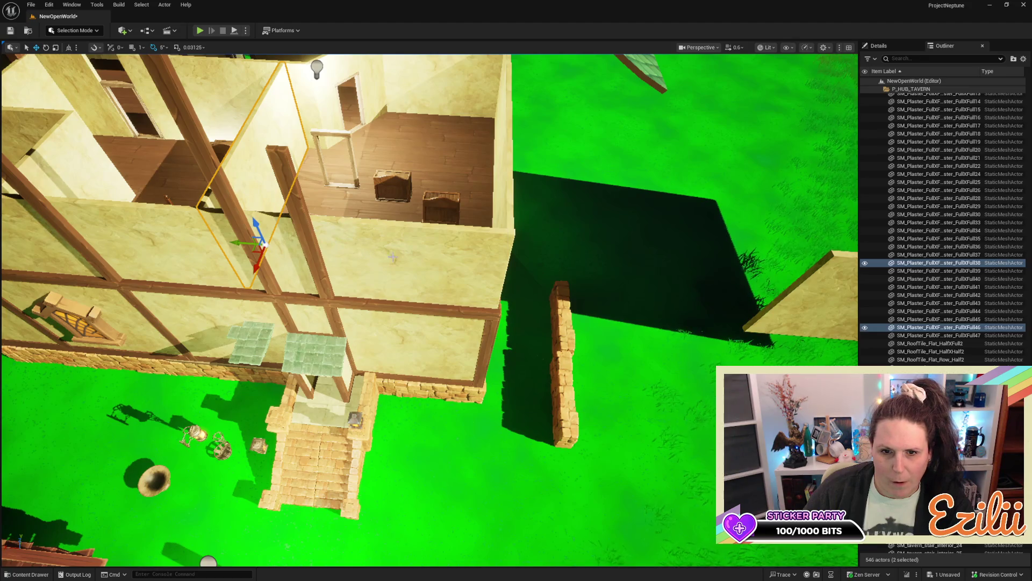
left_click_drag(516, 285, 547, 316)
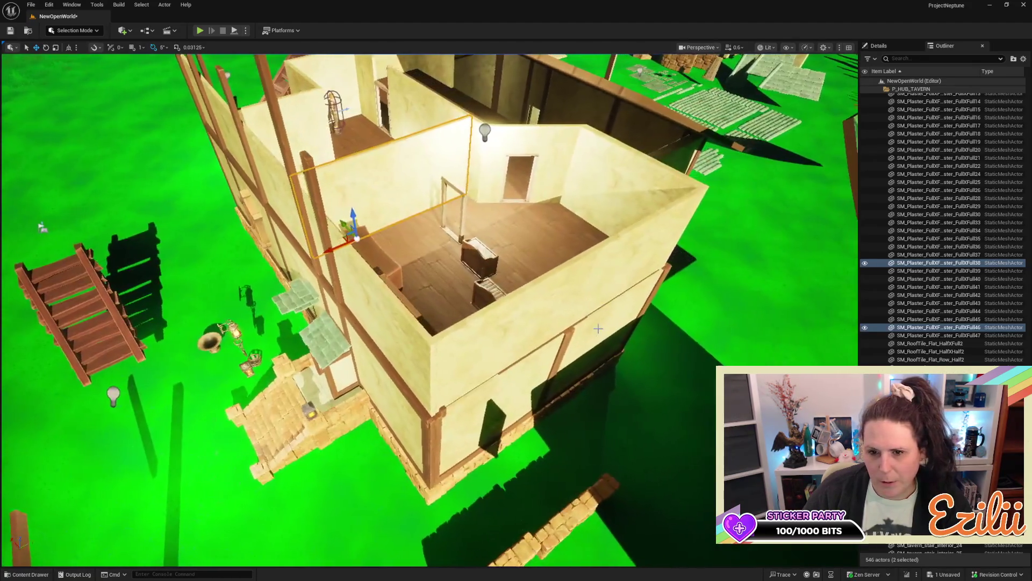
left_click_drag(627, 257, 594, 264)
left_click_drag(473, 344, 558, 355)
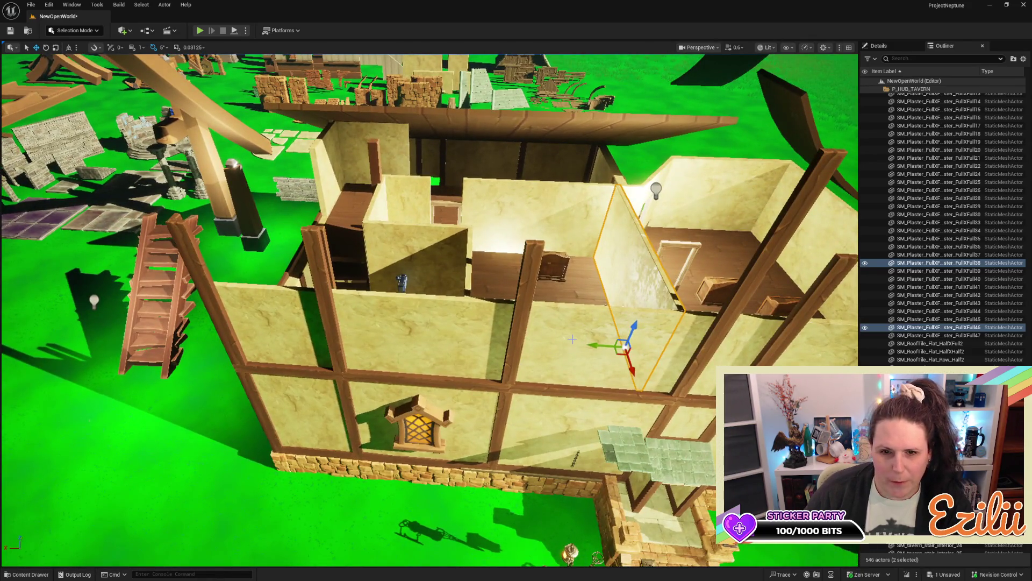
Step: Copy the small tavern window up onto the upper wall panel
left_click(418, 419)
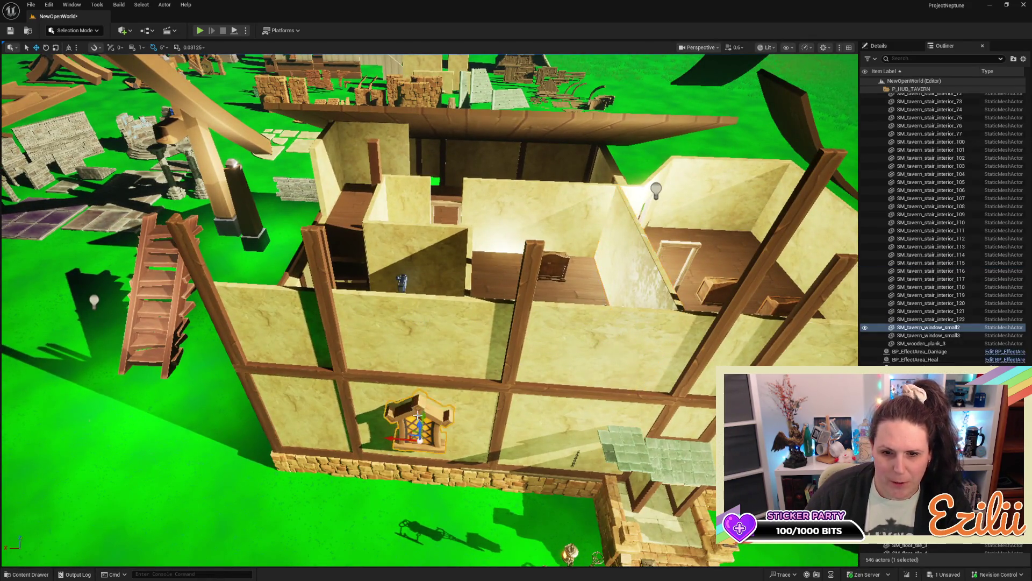
left_click_drag(419, 438, 422, 342)
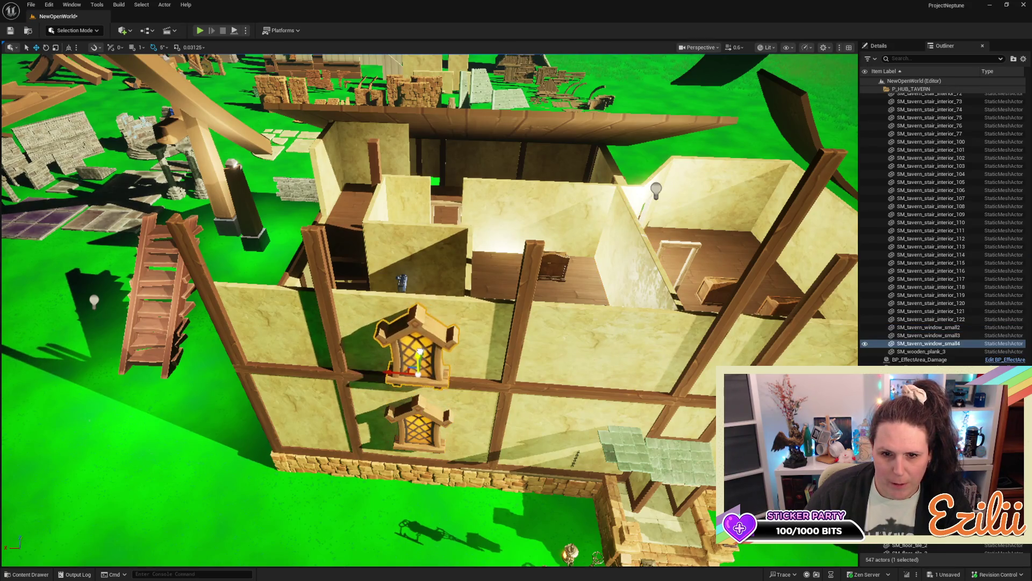
left_click_drag(558, 355, 619, 361)
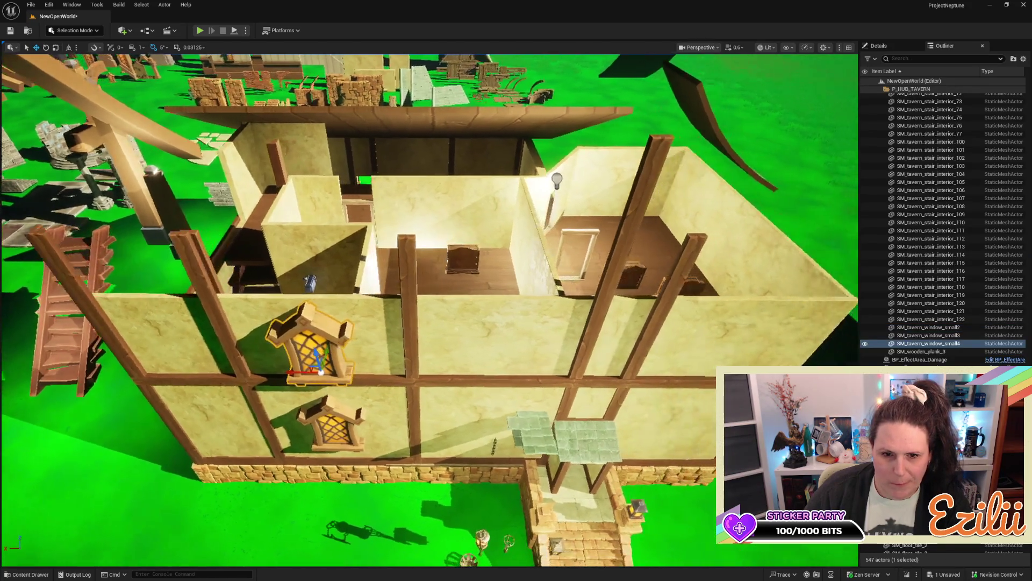
scroll(430, 311, "down", 5)
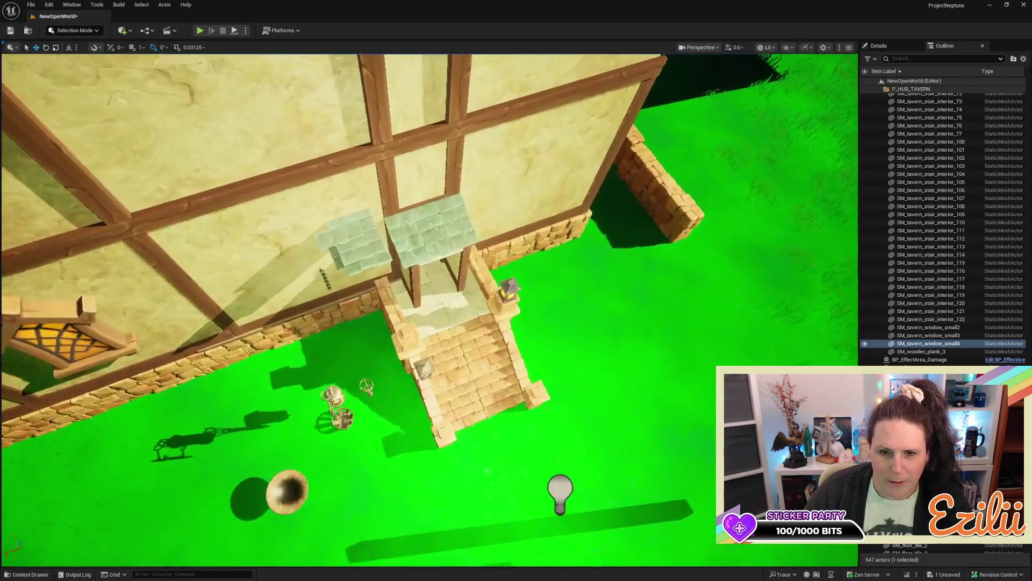
Step: Fly through the entrance into the interior and select the upstairs door frame
key("w")
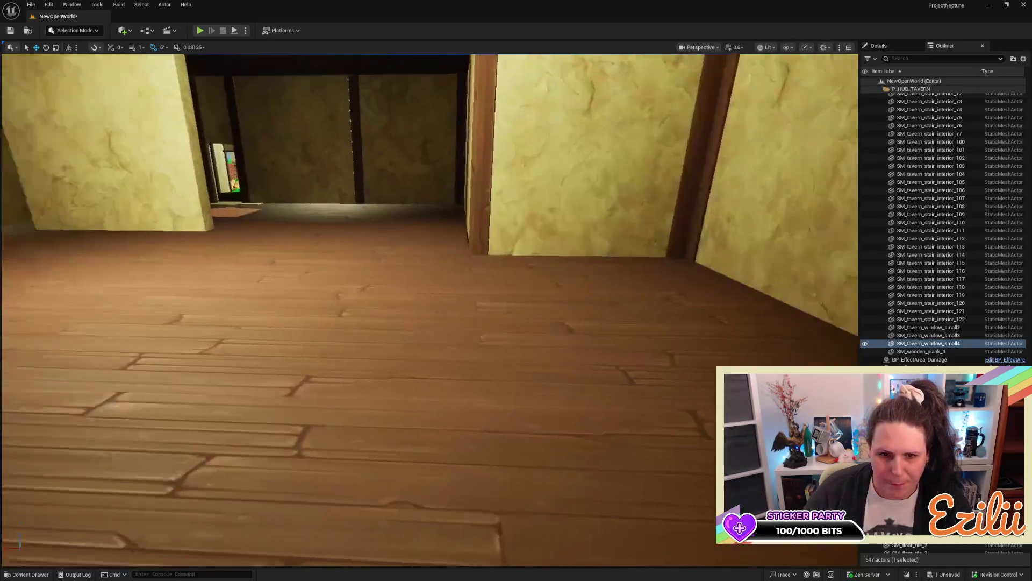
key("s")
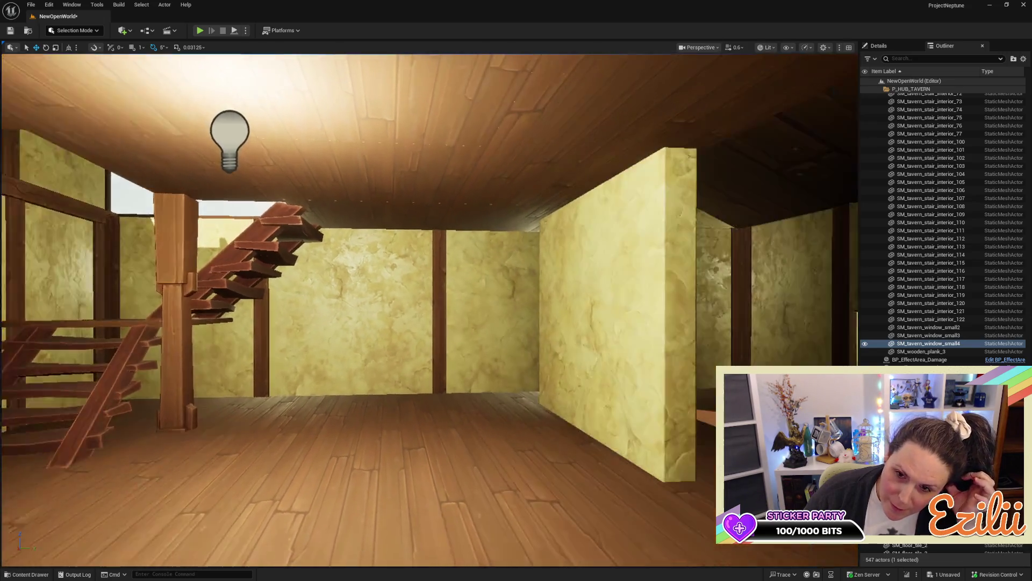
key("w")
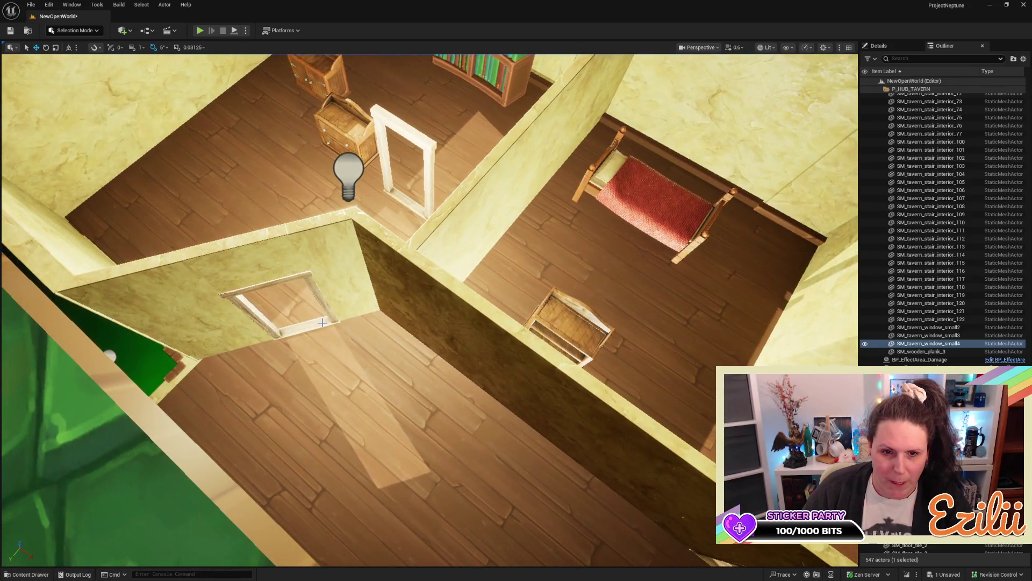
left_click(322, 323)
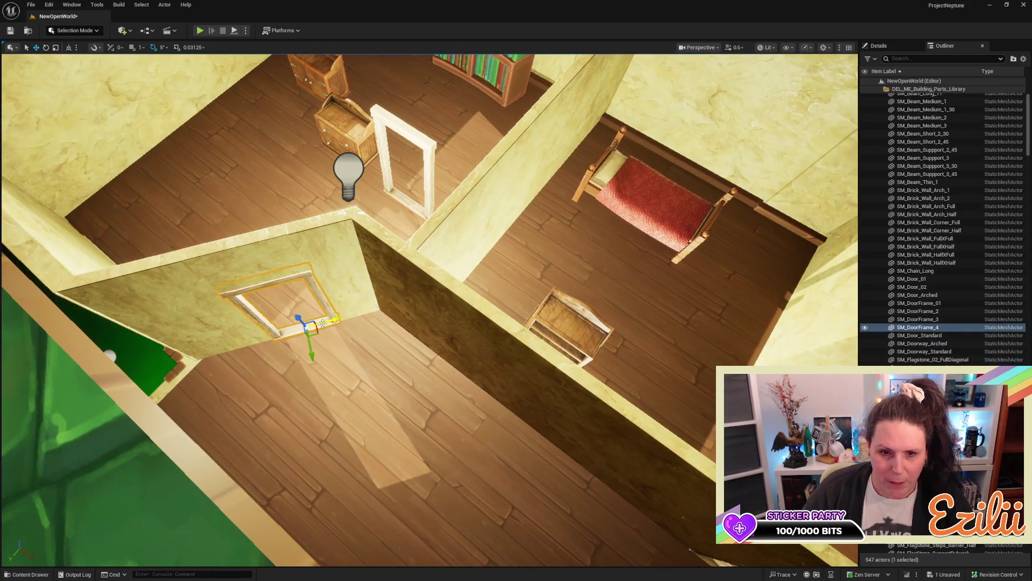
Step: Delete the upstairs door frame and duplicate the plaster wall piece to the right
key("Delete")
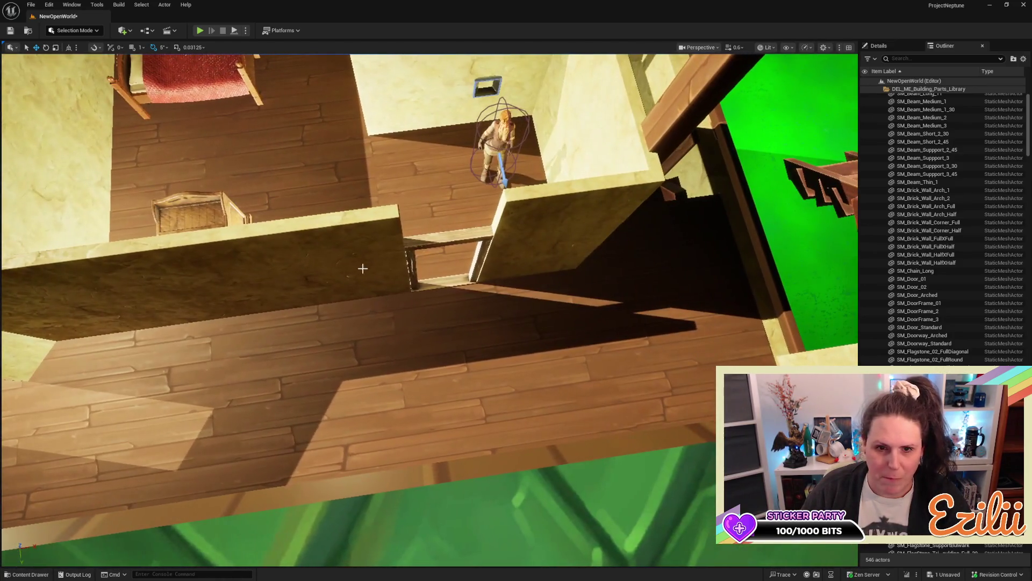
left_click(362, 268)
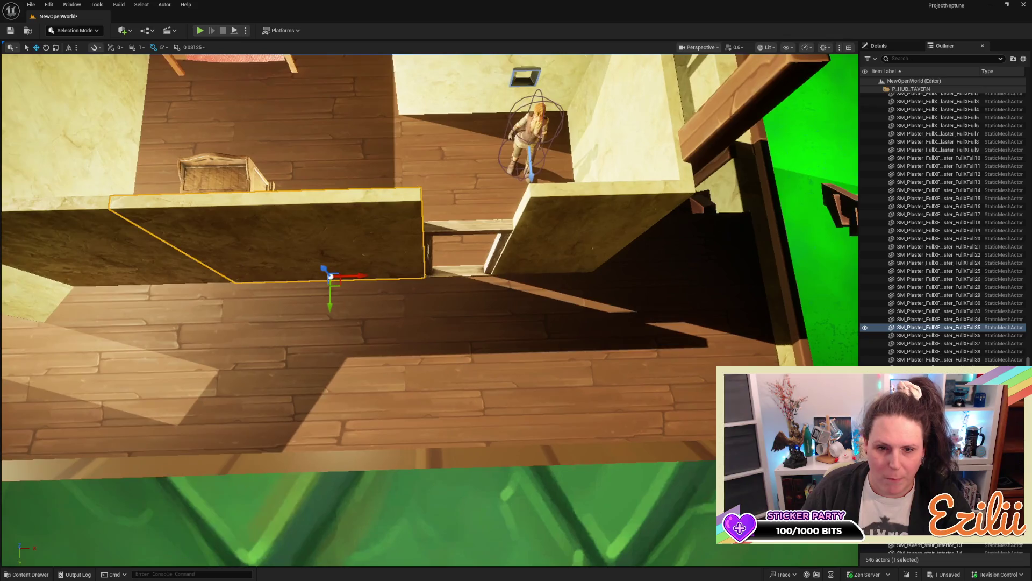
left_click_drag(361, 276, 421, 271, "alt")
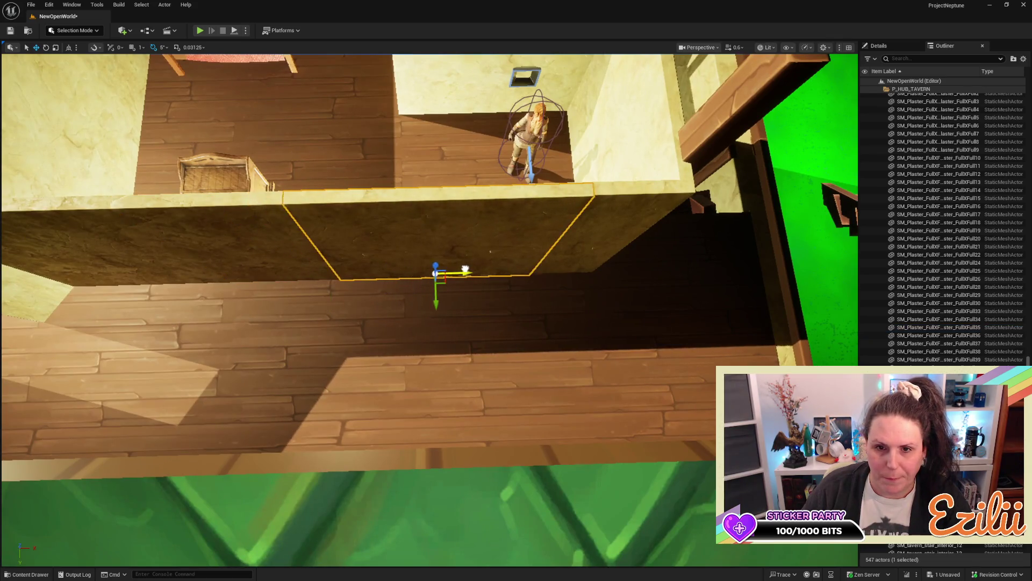
key("f")
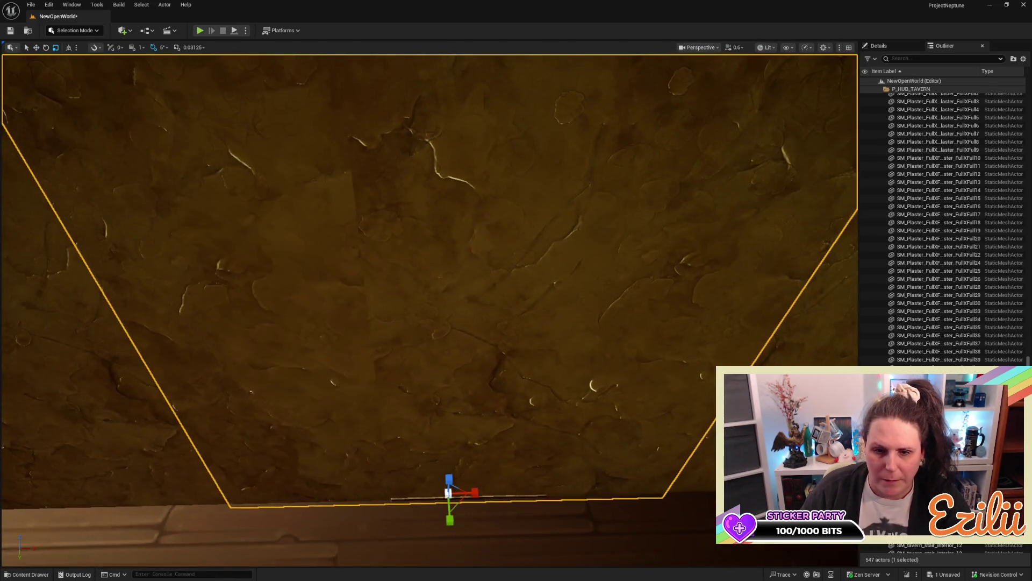
left_click_drag(543, 377, 500, 420)
key("f")
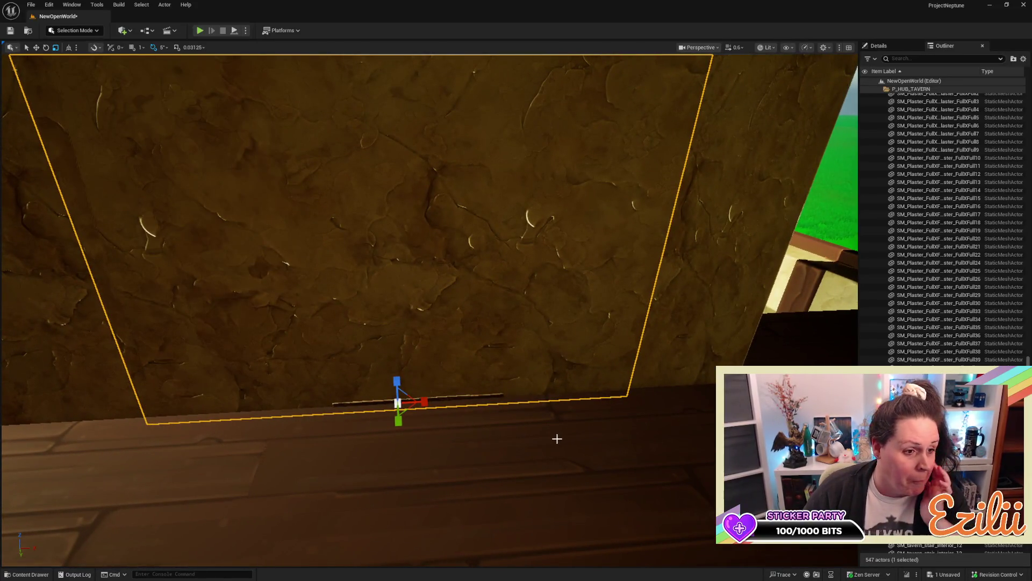
mouse_move(549, 432)
left_mouse_down()
mouse_move(549, 398)
mouse_move(570, 406)
mouse_move(545, 429)
left_mouse_up()
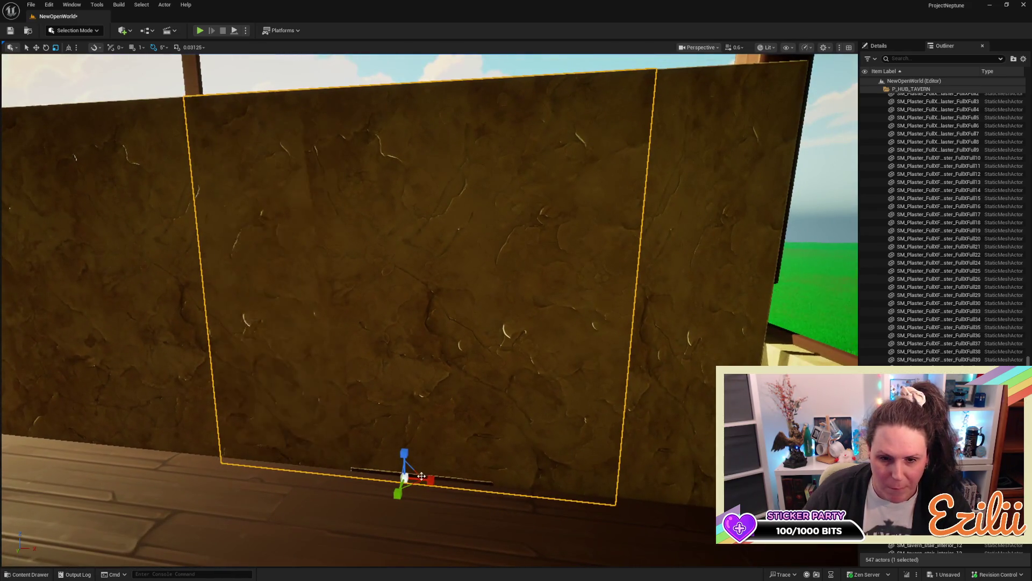
Step: Shorten the duplicated plaster panel vertically and move it above the doorway
mouse_move(408, 457)
left_mouse_down()
mouse_move(398, 474)
mouse_move(354, 461)
mouse_move(376, 467)
left_mouse_up()
key("e")
key("w")
left_click_drag(430, 477, 481, 481)
key("r")
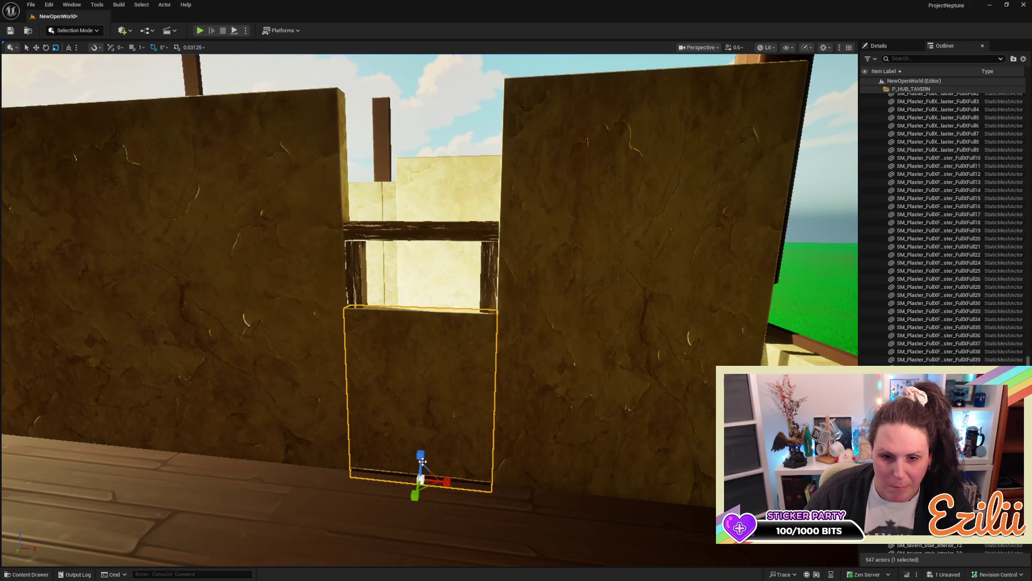
mouse_move(421, 456)
left_mouse_down()
mouse_move(430, 306)
mouse_move(470, 150)
mouse_move(469, 271)
mouse_move(377, 271)
mouse_move(502, 205)
left_mouse_up()
key("w")
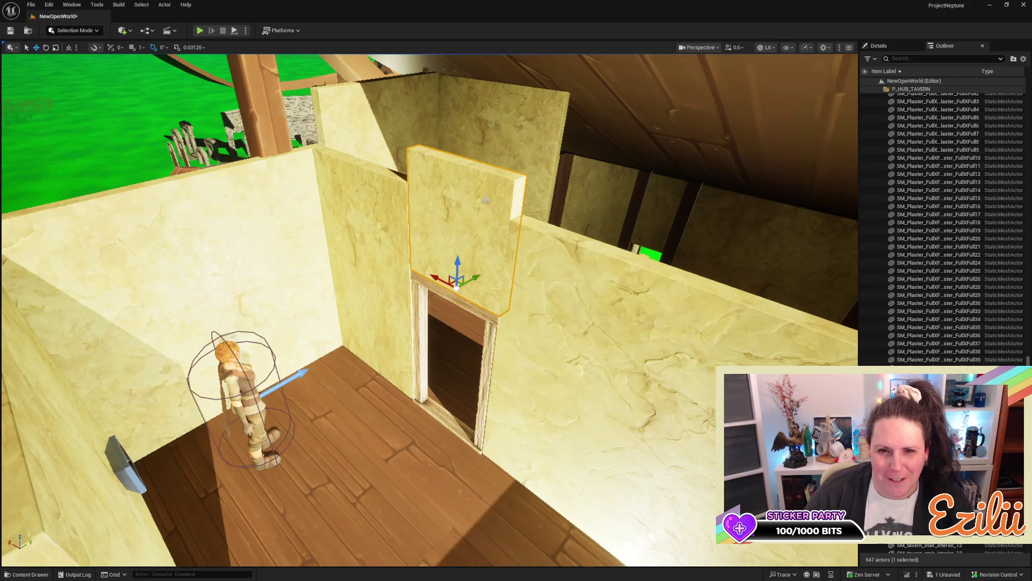
Step: Scale the doorway panel down on Z until its bottom rests on the lintel
key("r")
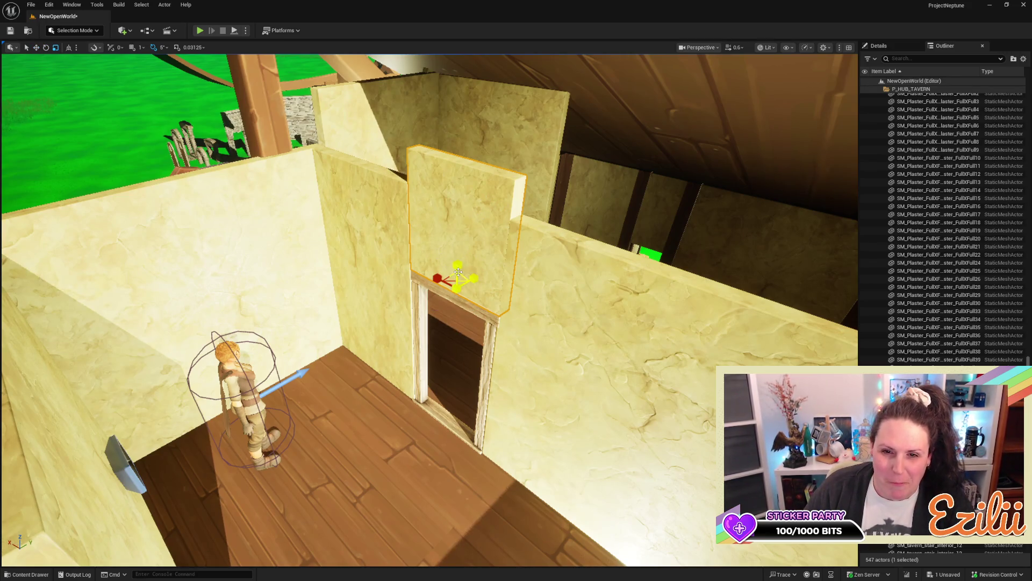
left_click_drag(458, 272, 462, 302)
key("ctrl+z")
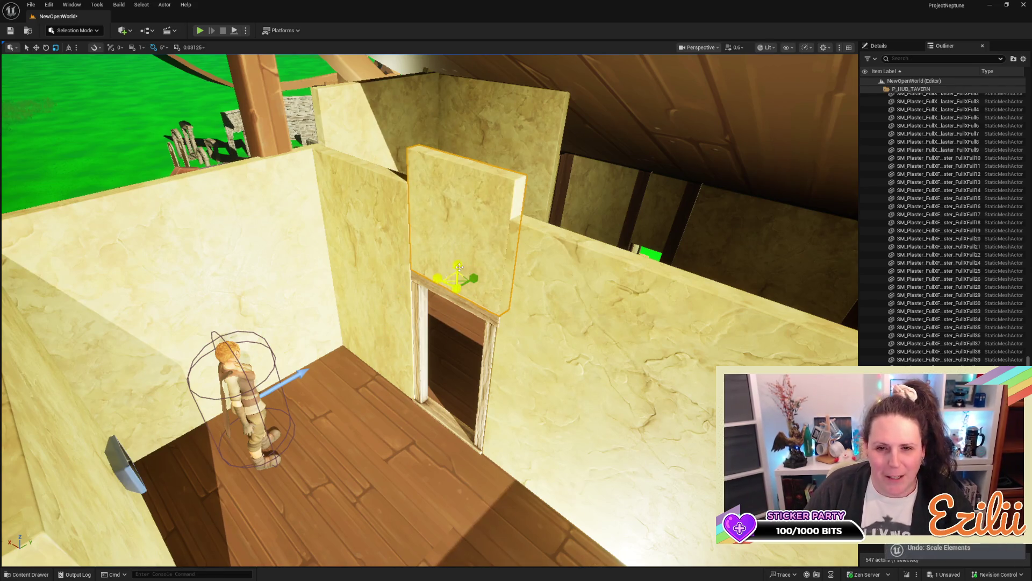
mouse_move(458, 262)
left_mouse_down()
mouse_move(462, 299)
mouse_move(457, 177)
mouse_move(457, 268)
left_mouse_up()
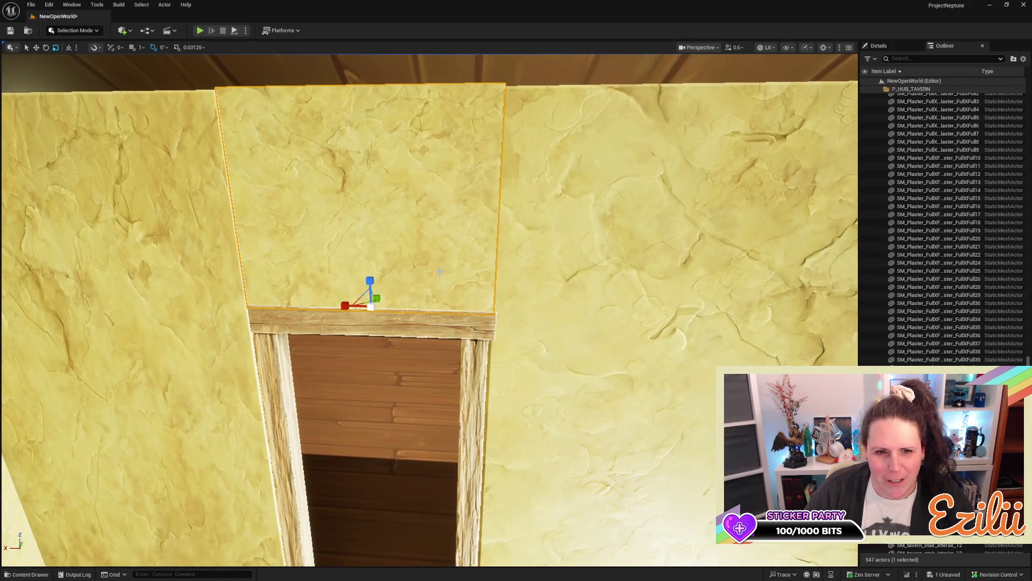
key("e")
key("w")
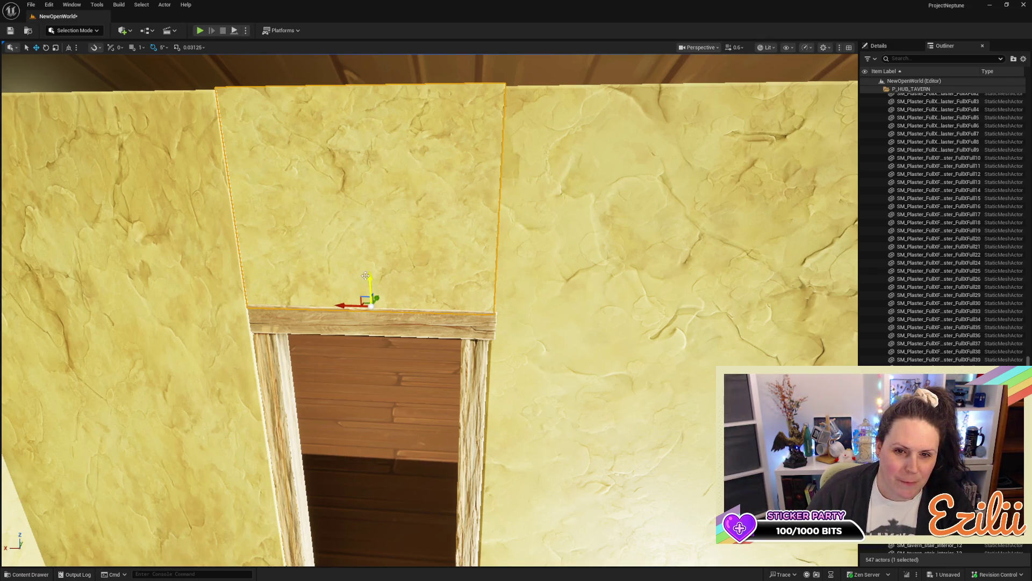
scroll(372, 276, "down", 10)
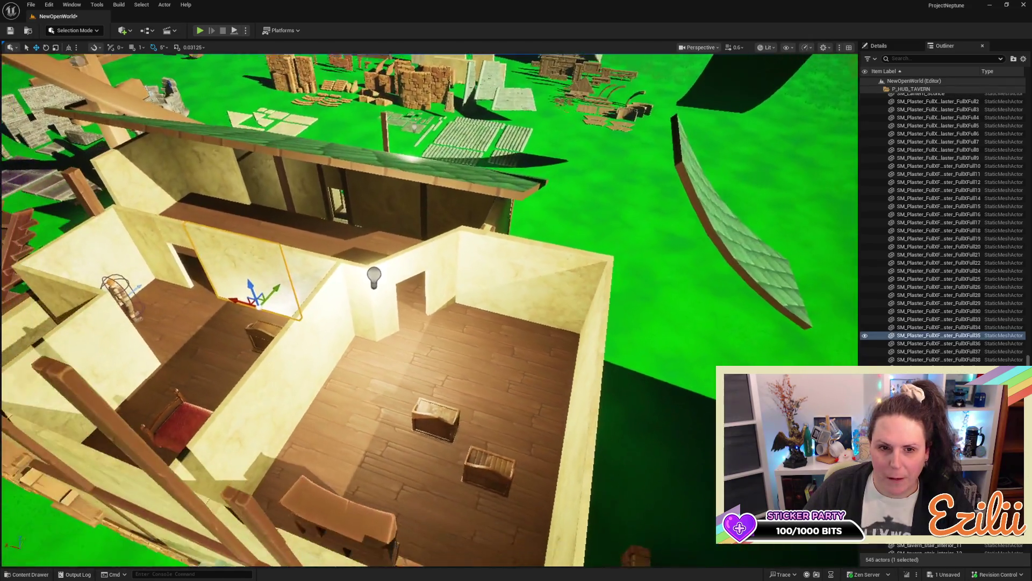
Step: Lower the horizontal wooden wall beam to the frame line and slide its end to the corner
mouse_move(373, 276)
left_mouse_down()
mouse_move(420, 369)
mouse_move(259, 315)
mouse_move(276, 336)
mouse_move(285, 280)
left_mouse_up()
left_click(259, 315)
left_click_drag(253, 238, 325, 244)
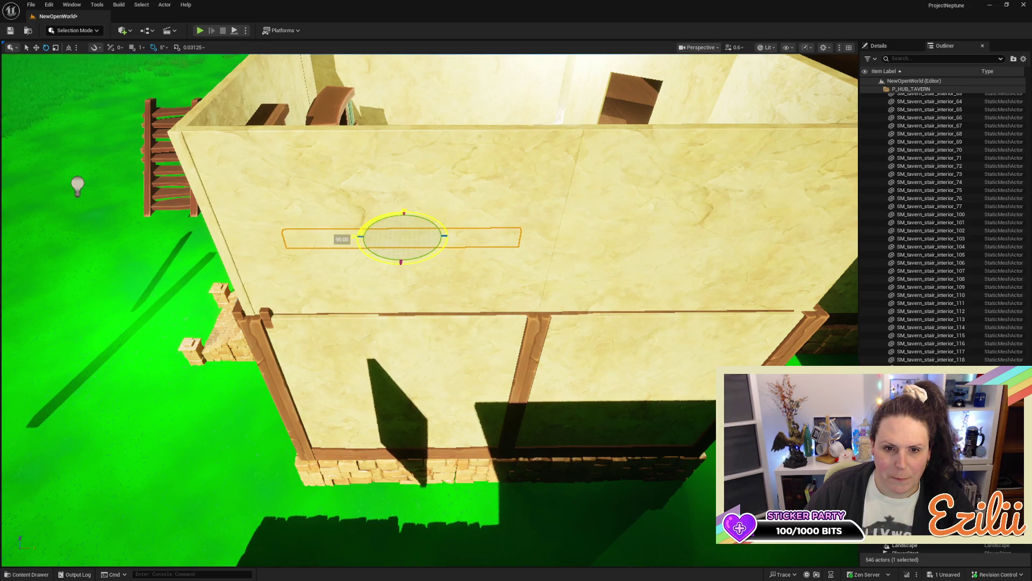
mouse_move(401, 250)
left_mouse_down()
mouse_move(381, 344)
mouse_move(339, 317)
mouse_move(317, 274)
mouse_move(386, 445)
left_mouse_up()
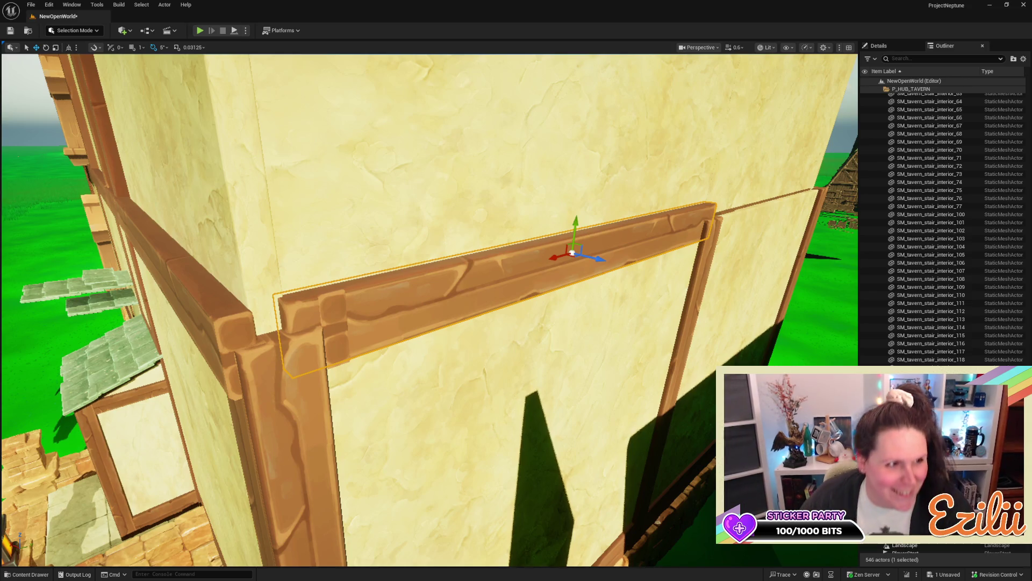
mouse_move(553, 257)
left_mouse_down()
mouse_move(536, 285)
mouse_move(495, 273)
left_mouse_up()
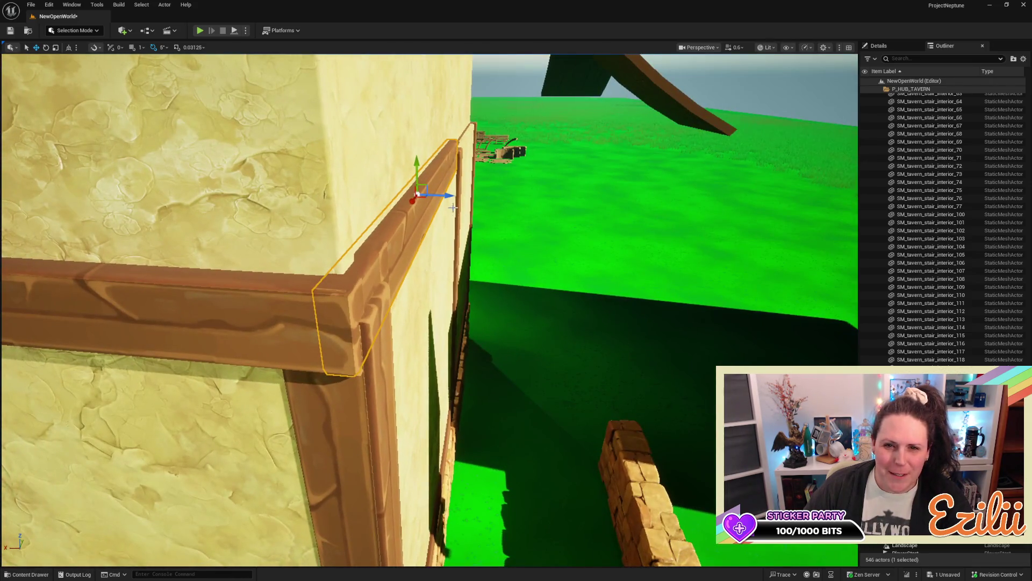
left_click_drag(445, 195, 474, 188)
Step: Turn to face the tavern wall and select the plaster piece by the floor edge
left_click_drag(471, 189, 361, 169)
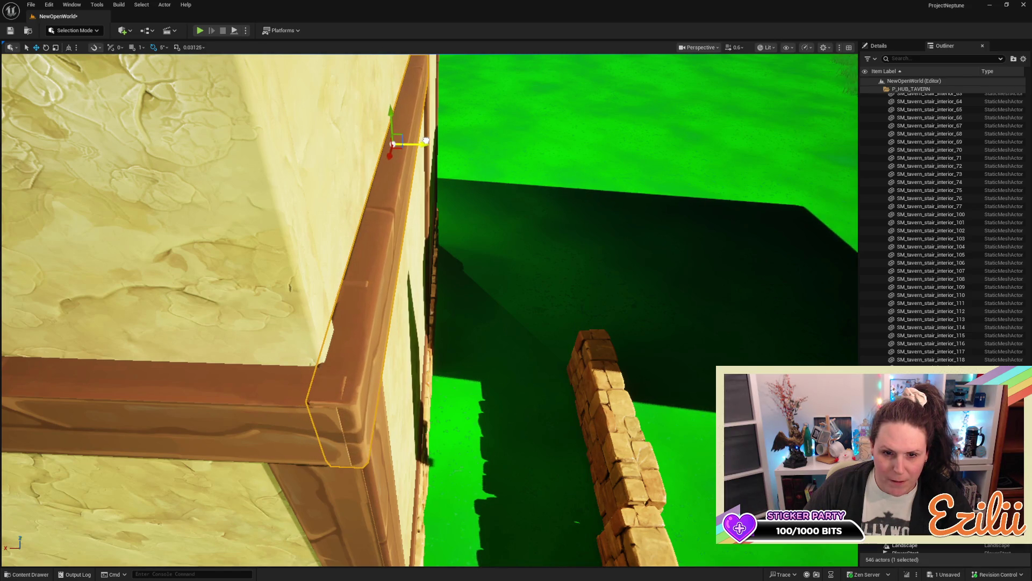
mouse_move(478, 246)
left_mouse_down()
mouse_move(446, 239)
mouse_move(502, 350)
mouse_move(518, 340)
mouse_move(573, 428)
left_mouse_up()
left_click_drag(696, 264, 697, 264)
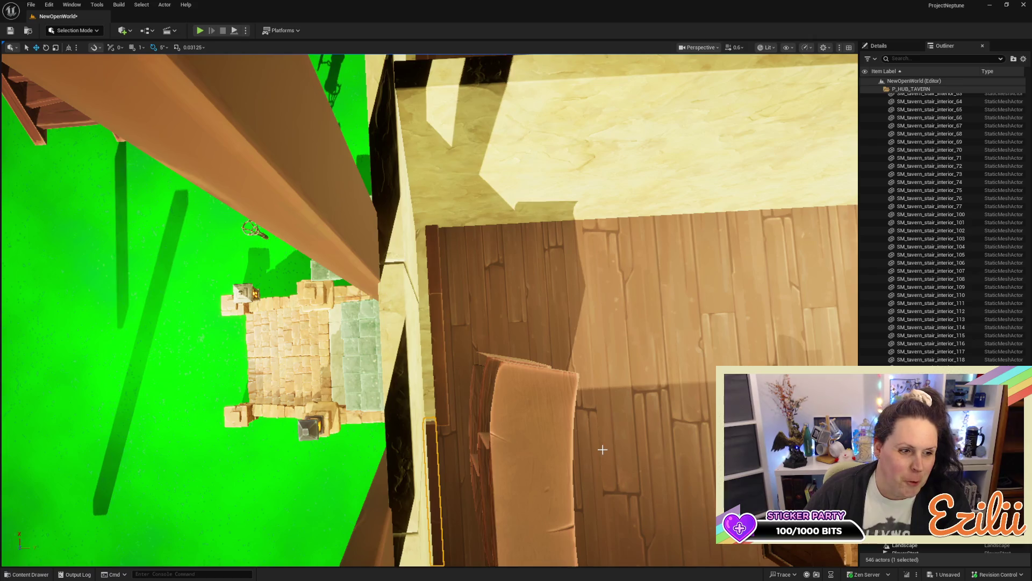
left_click(414, 353)
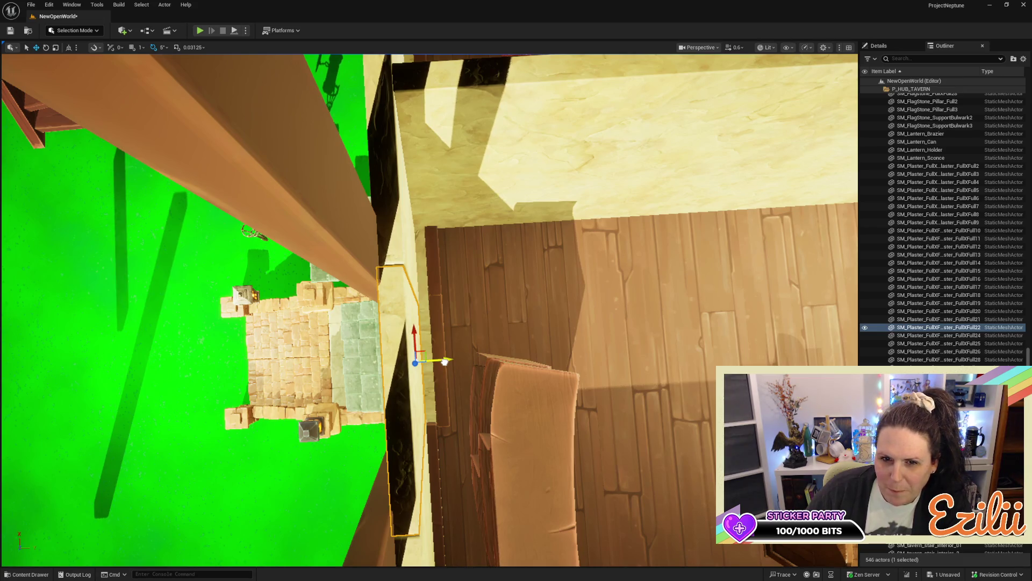
Step: Nudge the plaster wall piece by the floor edge slightly sideways
left_click_drag(445, 362, 447, 358)
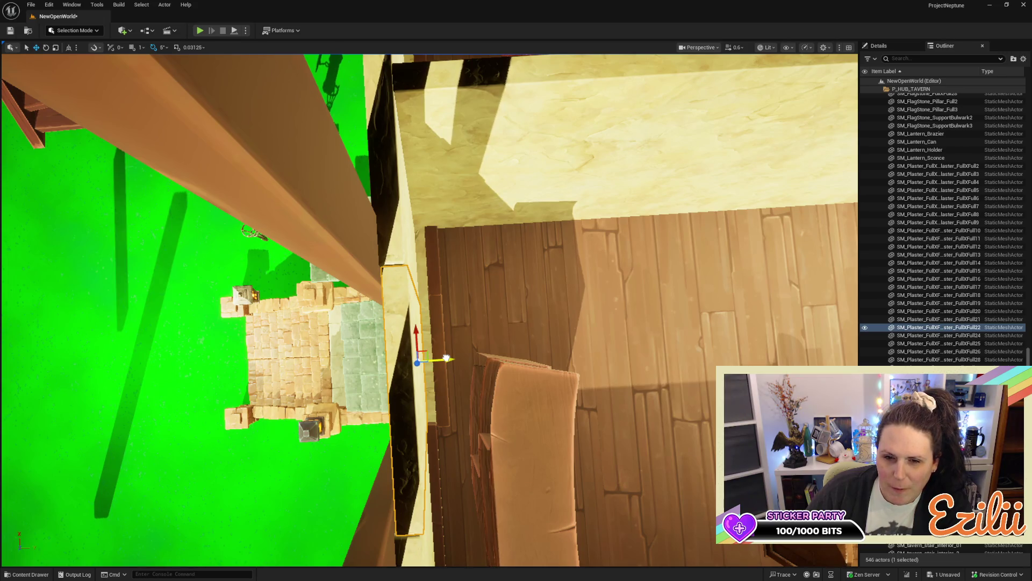
mouse_move(561, 322)
left_mouse_down()
mouse_move(527, 290)
mouse_move(548, 312)
left_mouse_up()
left_click_drag(430, 301, 388, 247)
Step: Fly to the outer corner and select the corner wooden beam
left_click_drag(527, 285, 577, 307)
left_click(574, 244)
left_click_drag(570, 108, 612, 93)
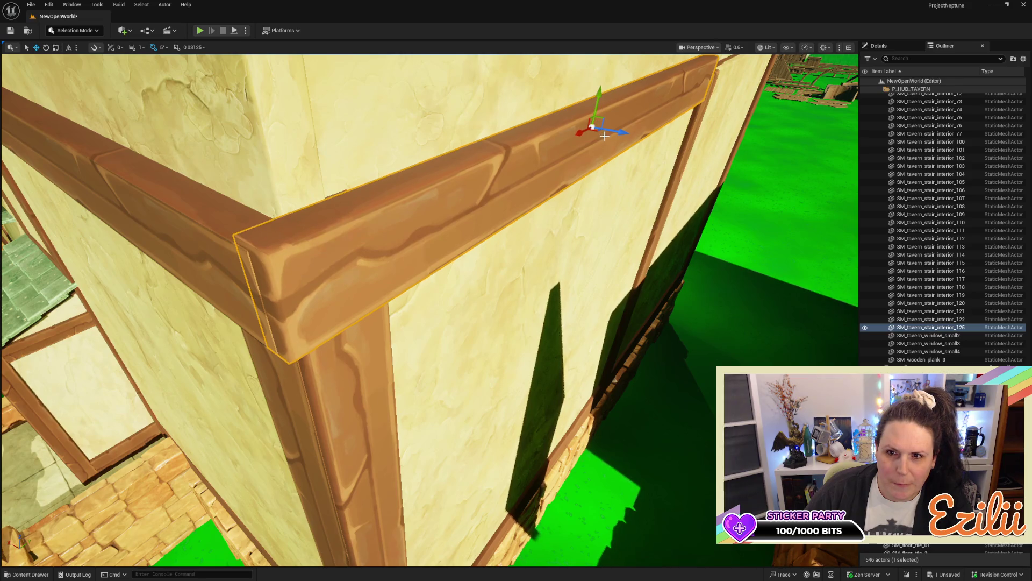
Step: Slide the corner wooden beam left along X until it meets the building corner
mouse_move(611, 136)
left_mouse_down()
mouse_move(599, 146)
mouse_move(572, 132)
left_mouse_up()
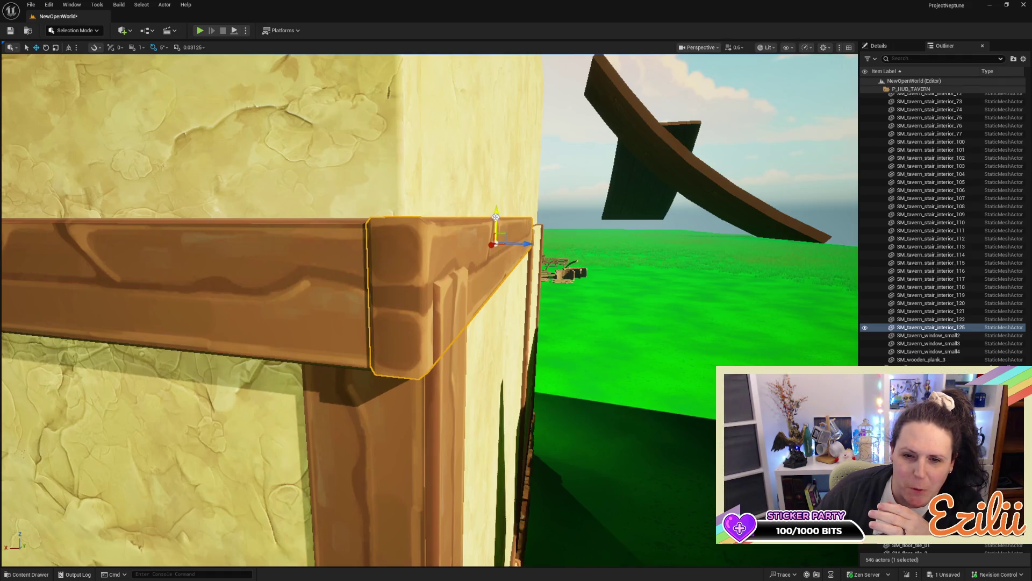
left_click(495, 214)
left_click_drag(430, 291, 438, 419)
mouse_move(499, 389)
left_mouse_down()
mouse_move(476, 344)
mouse_move(430, 300)
mouse_move(338, 322)
left_mouse_up()
left_click(448, 296)
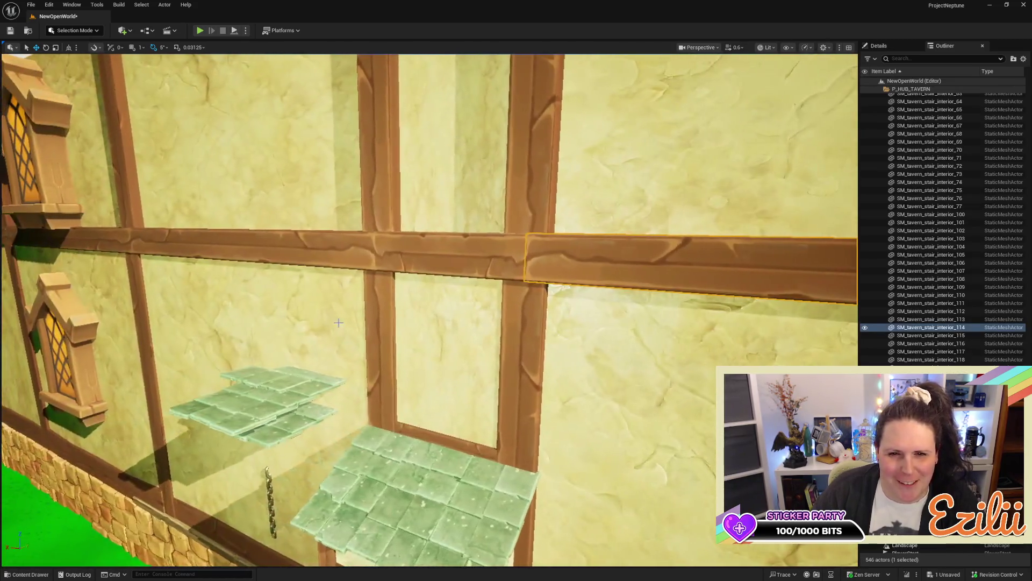
left_click(440, 264, "ctrl")
left_click(231, 244, "ctrl")
left_click(110, 244, "ctrl")
left_click_drag(111, 245, 92, 253)
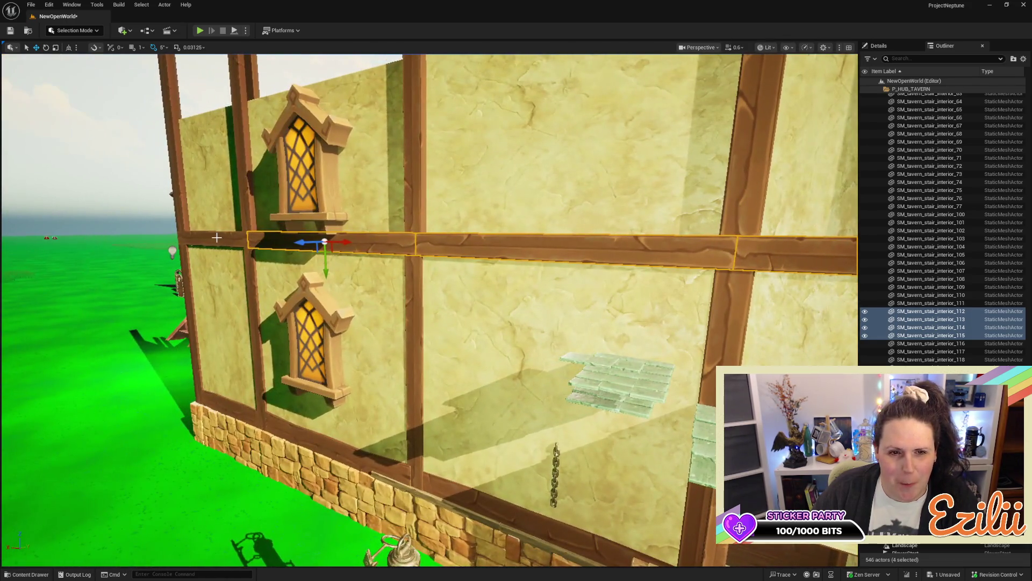
left_click(215, 240, "ctrl")
mouse_move(215, 239)
left_mouse_down()
mouse_move(161, 264)
mouse_move(185, 212)
mouse_move(202, 204)
mouse_move(215, 218)
left_mouse_up()
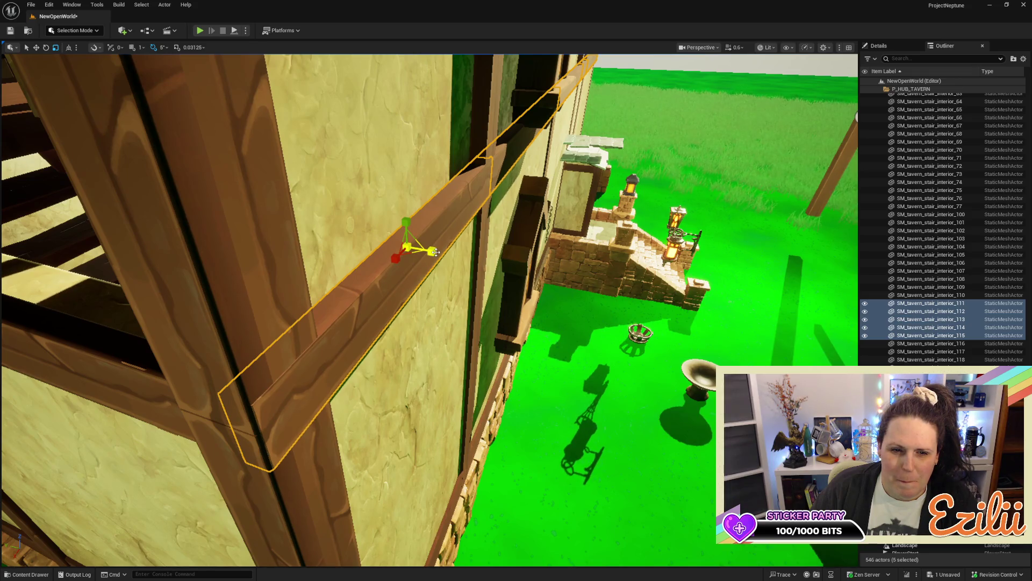
left_click_drag(437, 252, 437, 251)
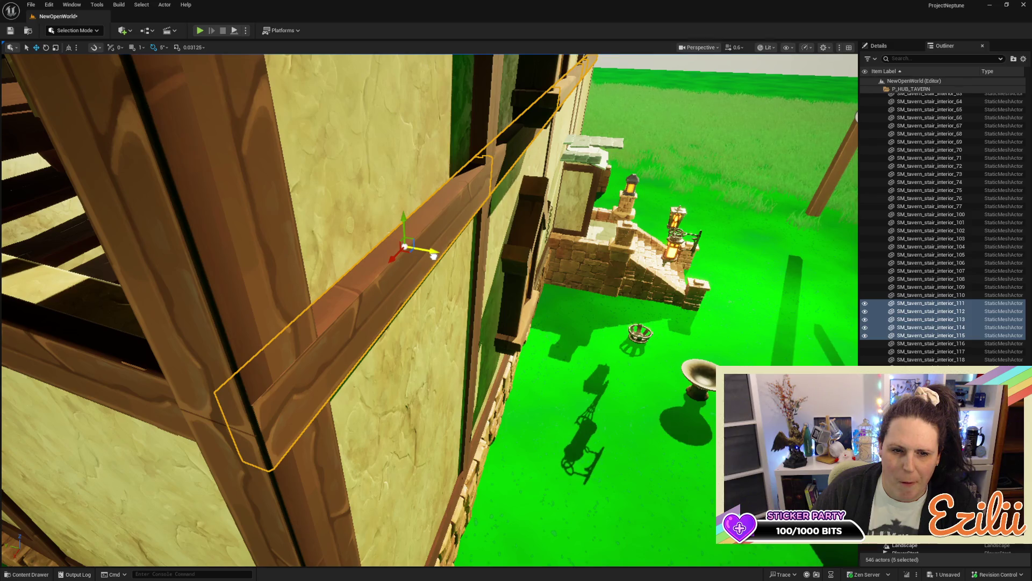
key("f")
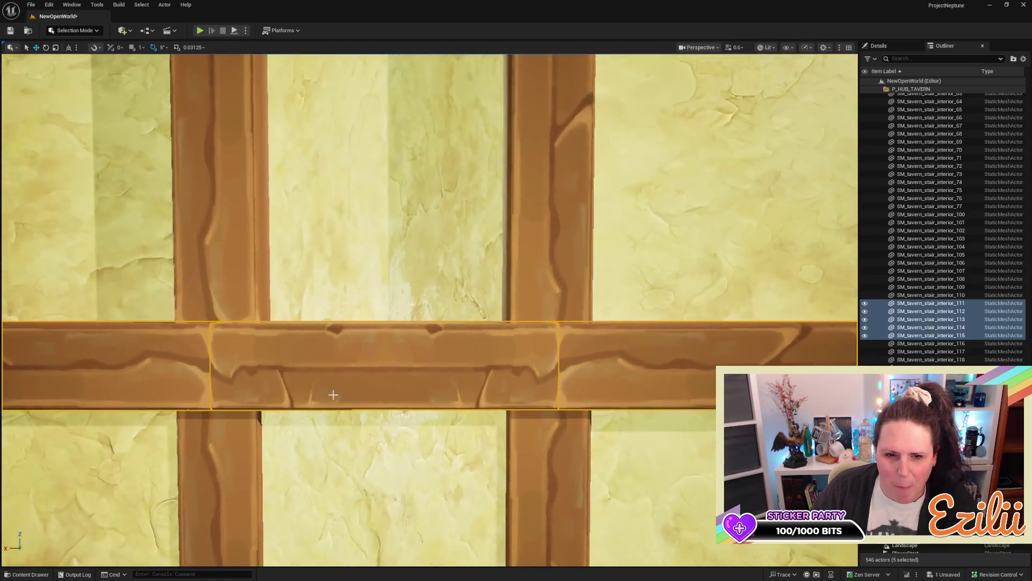
left_click_drag(334, 396, 560, 426)
scroll(560, 426, "down", 10)
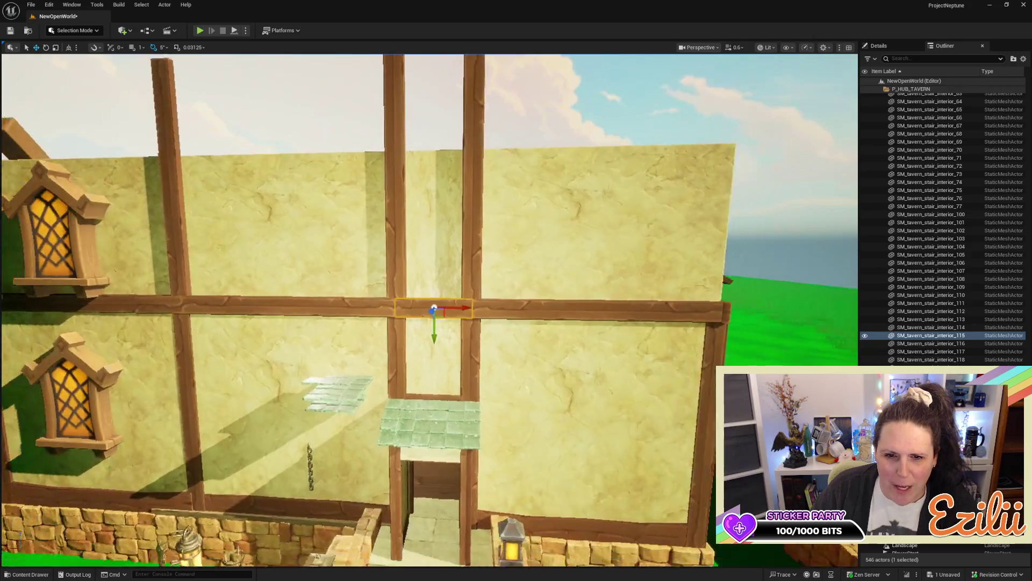
scroll(430, 301, "up", 8)
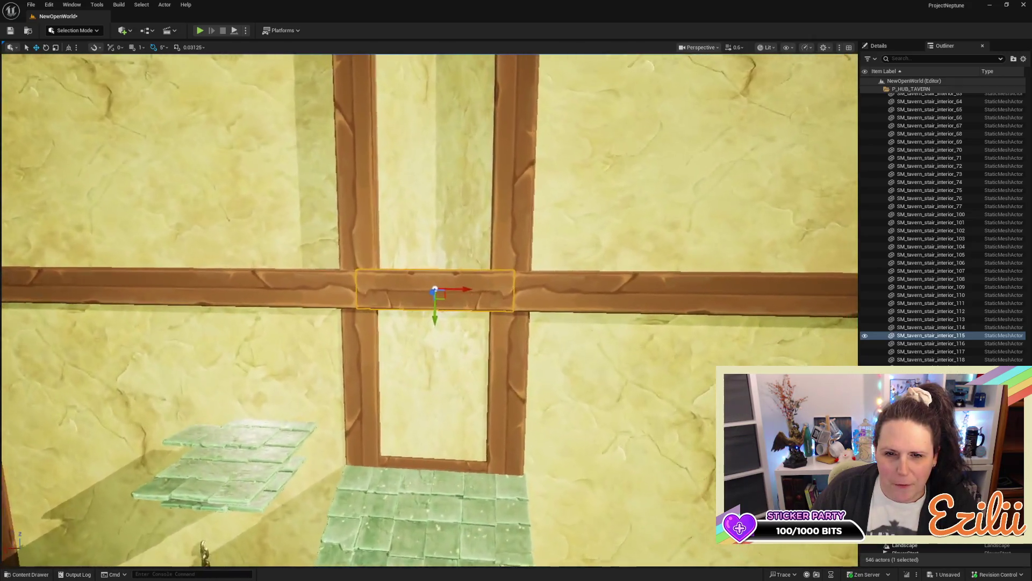
left_click_drag(430, 301, 377, 301)
scroll(430, 301, "down", 5)
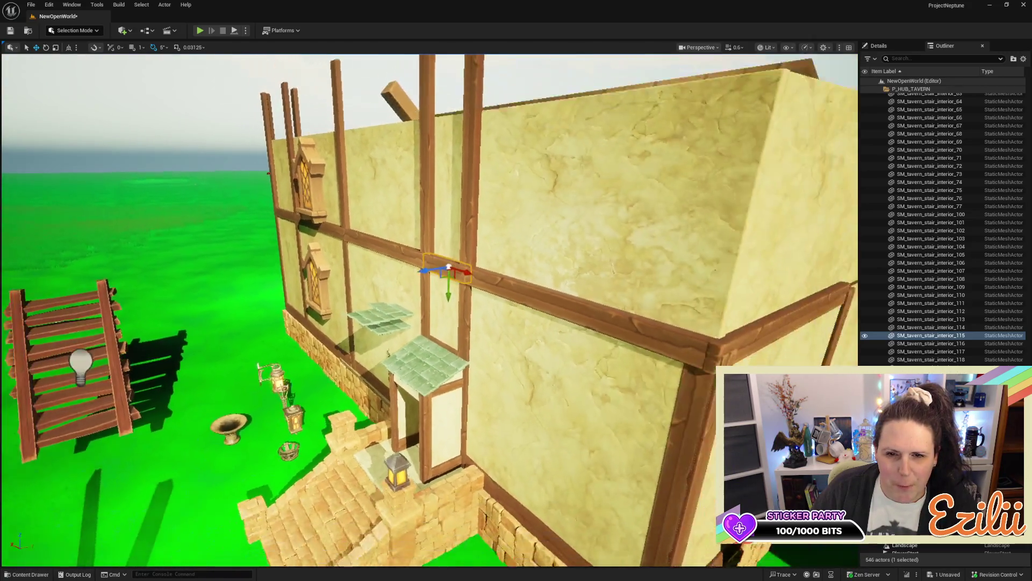
scroll(430, 301, "down", 3)
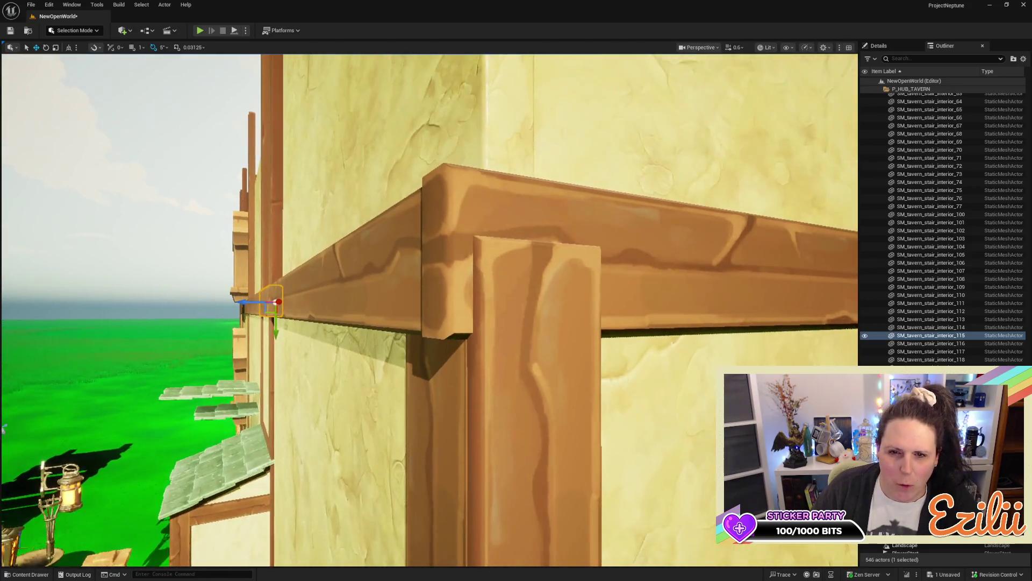
Step: Raise the ledge beam above the stone base slightly
left_click_drag(431, 302, 387, 264)
left_click_drag(596, 459, 517, 393)
left_click(506, 384)
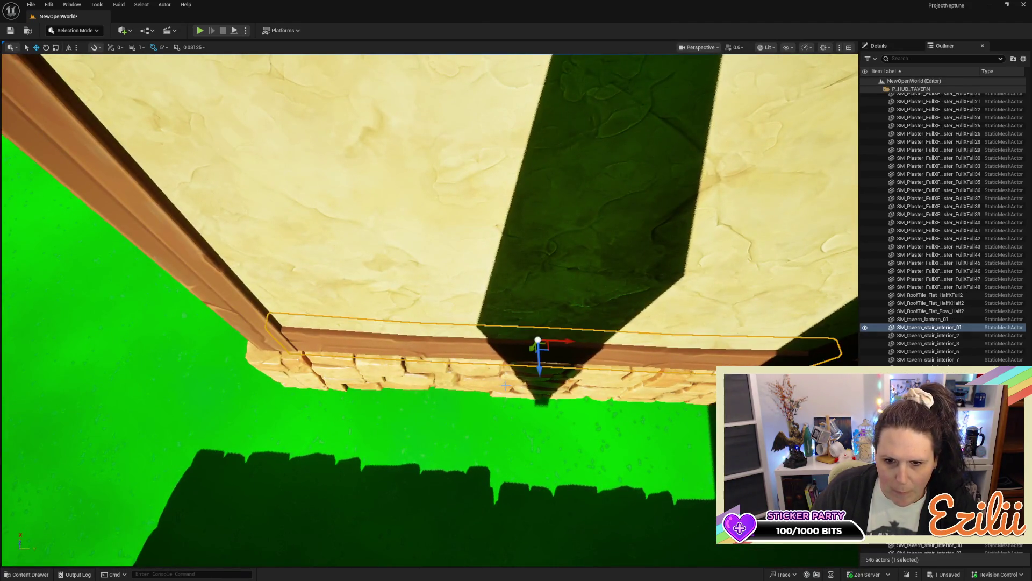
left_click_drag(539, 368, 541, 365)
Step: Slide the vertical corner post sideways into line with the wall corner
left_click_drag(228, 302, 228, 302)
left_click(424, 301)
left_click_drag(374, 347, 373, 347)
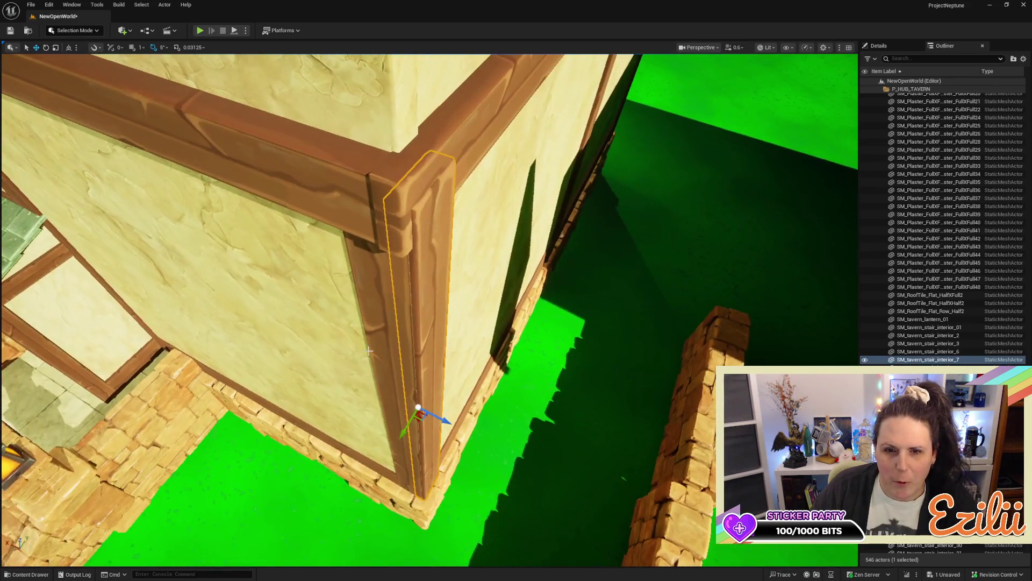
left_click_drag(448, 423, 436, 430)
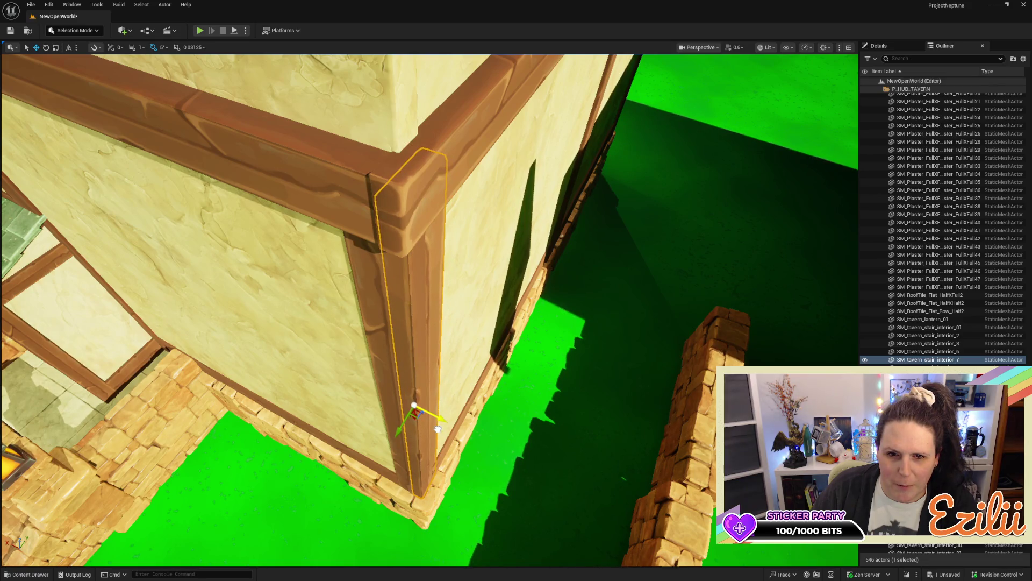
Step: Nudge the horizontal corner beam up and along the wall until it sits flush on the plaster top
left_click(410, 173)
key("f")
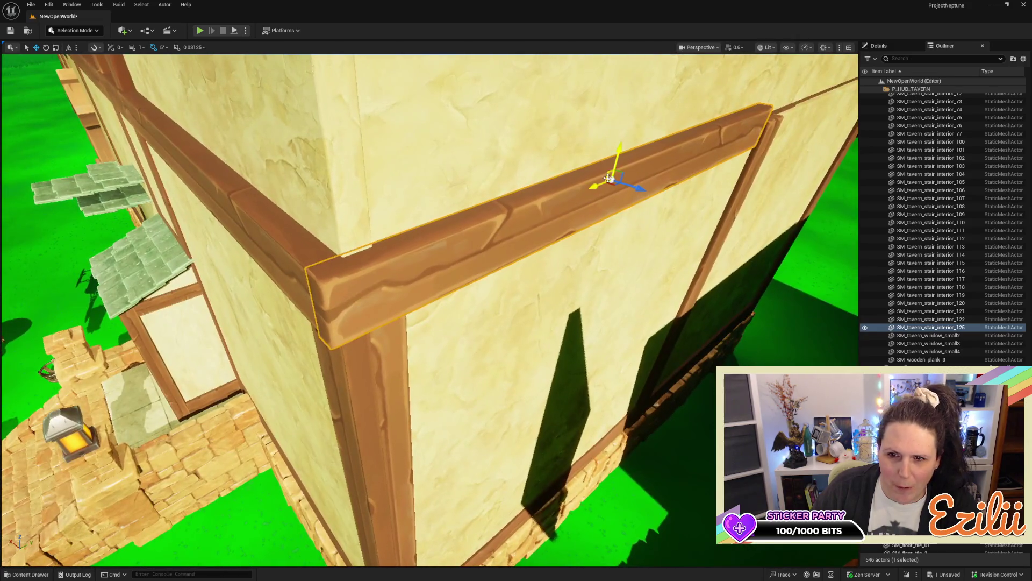
left_click_drag(600, 185, 602, 183)
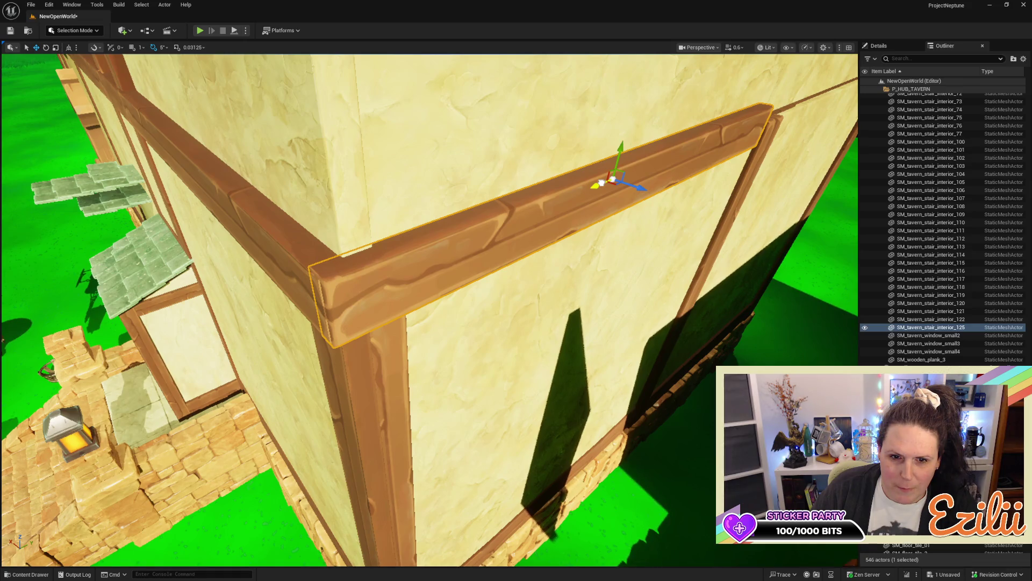
mouse_move(629, 188)
left_mouse_down()
mouse_move(619, 190)
mouse_move(632, 186)
left_mouse_up()
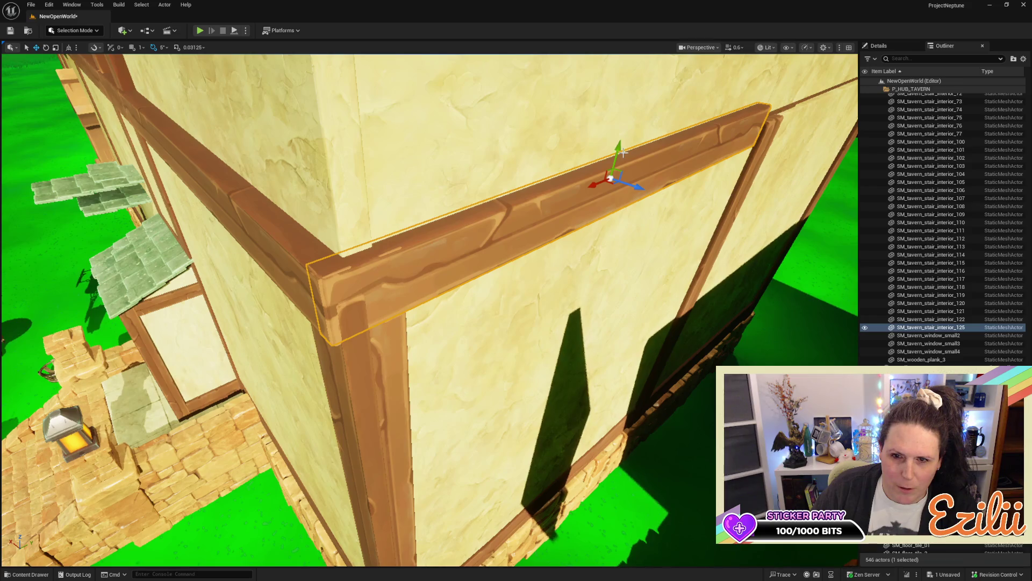
left_click_drag(617, 153, 619, 151)
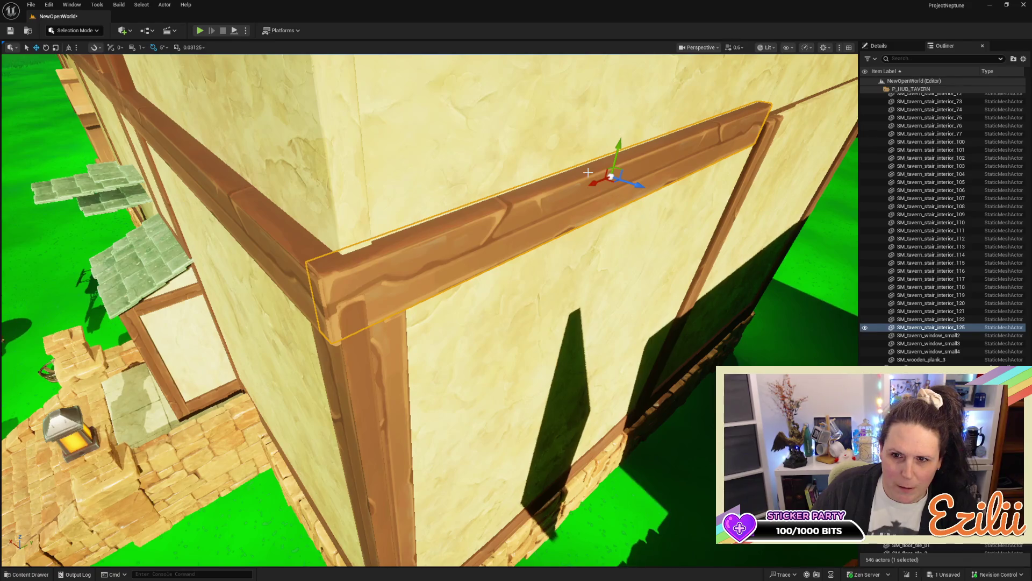
left_click_drag(593, 181, 592, 185)
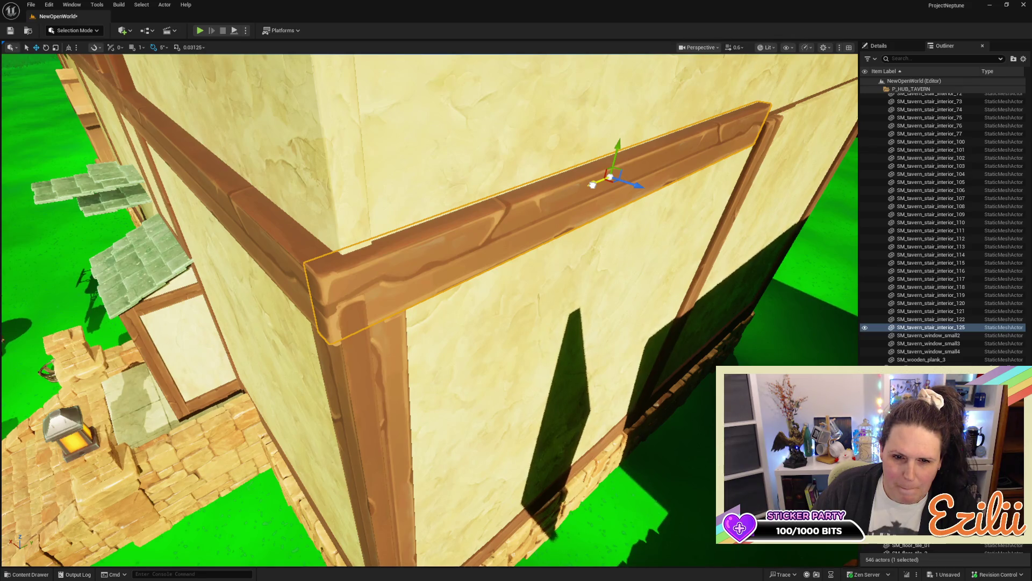
left_click_drag(592, 184, 592, 186)
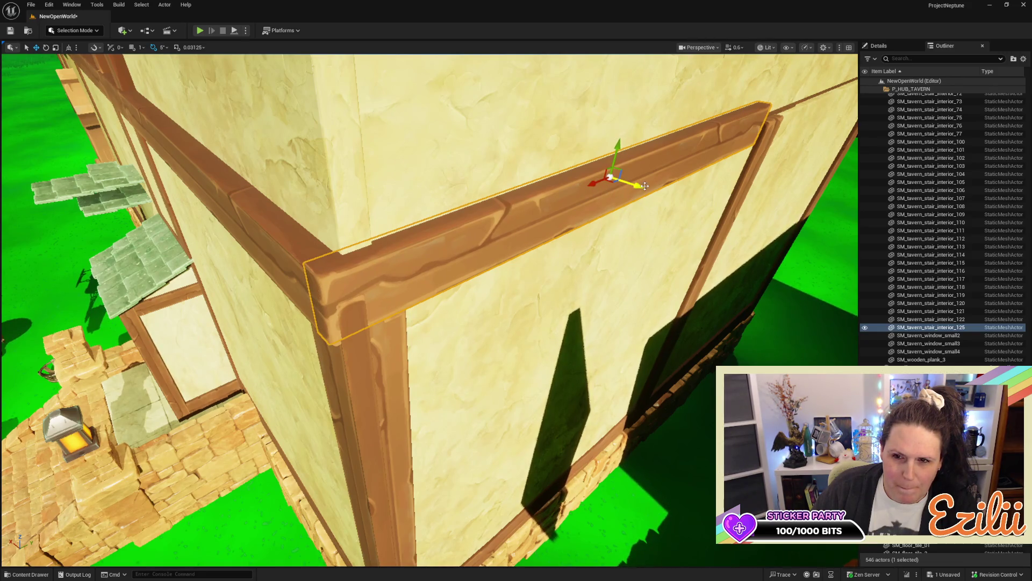
left_click_drag(361, 427, 471, 187)
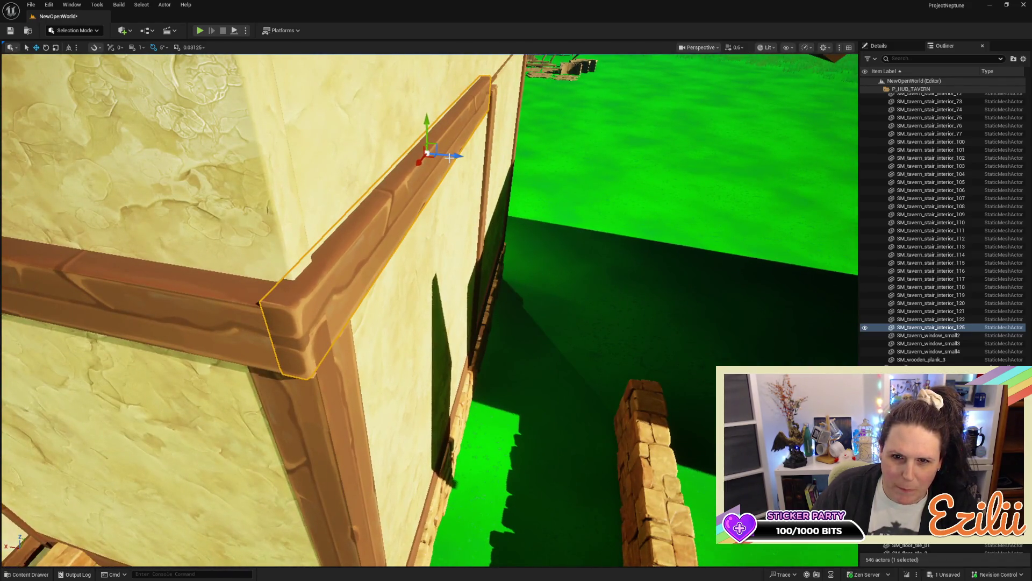
mouse_move(452, 155)
left_mouse_down()
mouse_move(507, 97)
mouse_move(489, 123)
mouse_move(472, 268)
mouse_move(438, 322)
mouse_move(310, 219)
left_mouse_up()
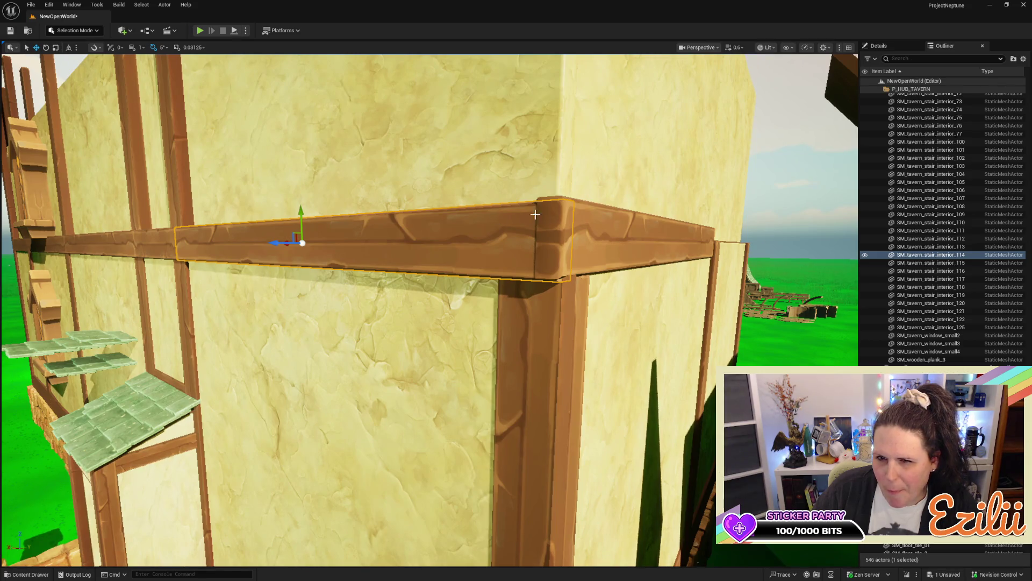
Step: Lower the long upper beam at the corner slightly
key("ctrl+z")
left_click_drag(682, 190, 682, 190)
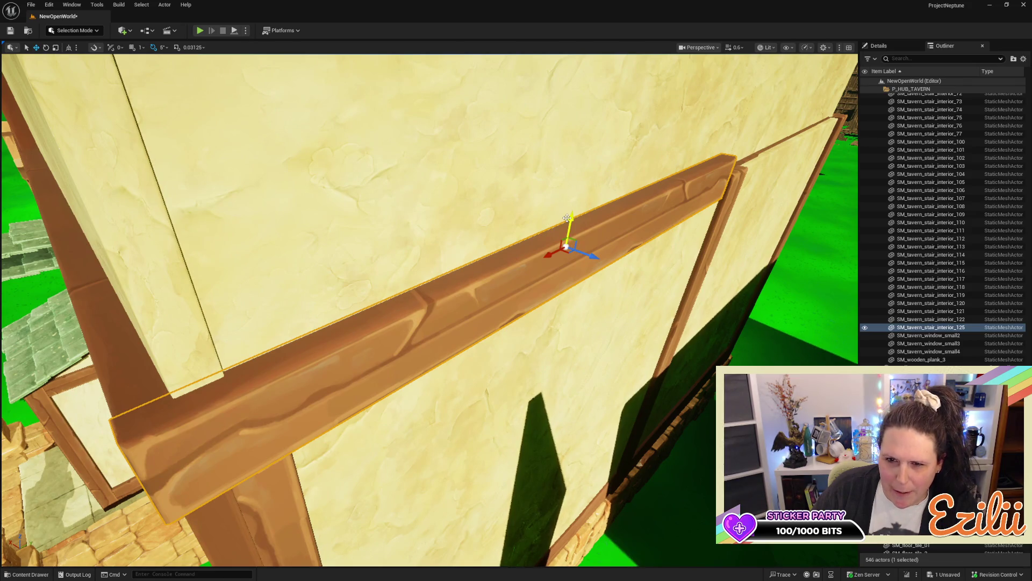
left_click_drag(568, 218, 572, 218)
key("f")
scroll(532, 198, "up", 5)
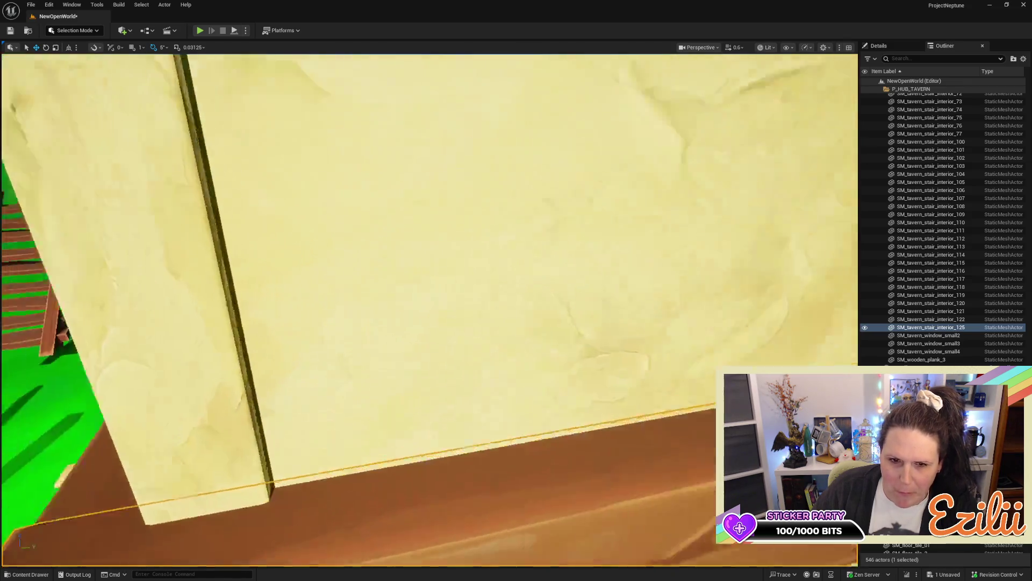
left_click_drag(532, 197, 500, 177)
Step: Lower the beam along the floor slightly to meet the wall edge
left_click(406, 227)
left_click_drag(405, 228, 405, 228)
left_click_drag(610, 248, 610, 248)
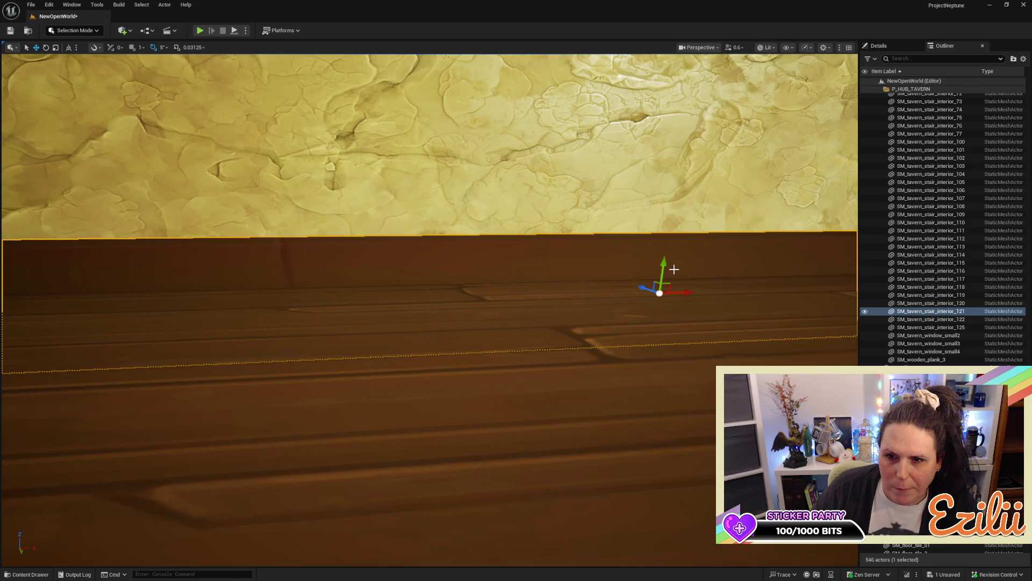
left_click_drag(664, 262, 666, 260)
left_click_drag(598, 289, 598, 288)
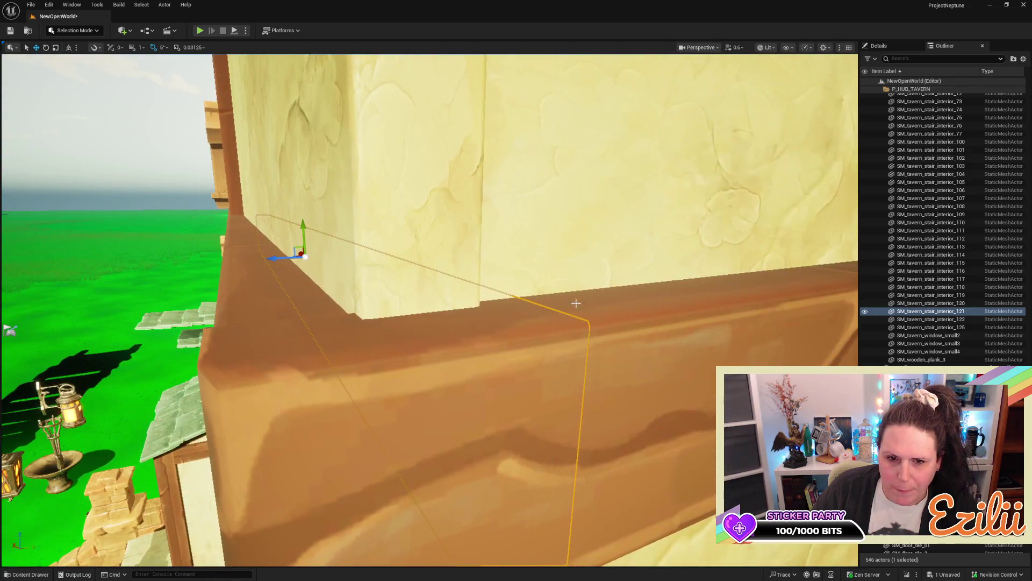
left_click_drag(435, 353, 435, 352)
Step: Fine-tune the long upper beam's height and slide it along its length to the corner post
left_click(375, 288)
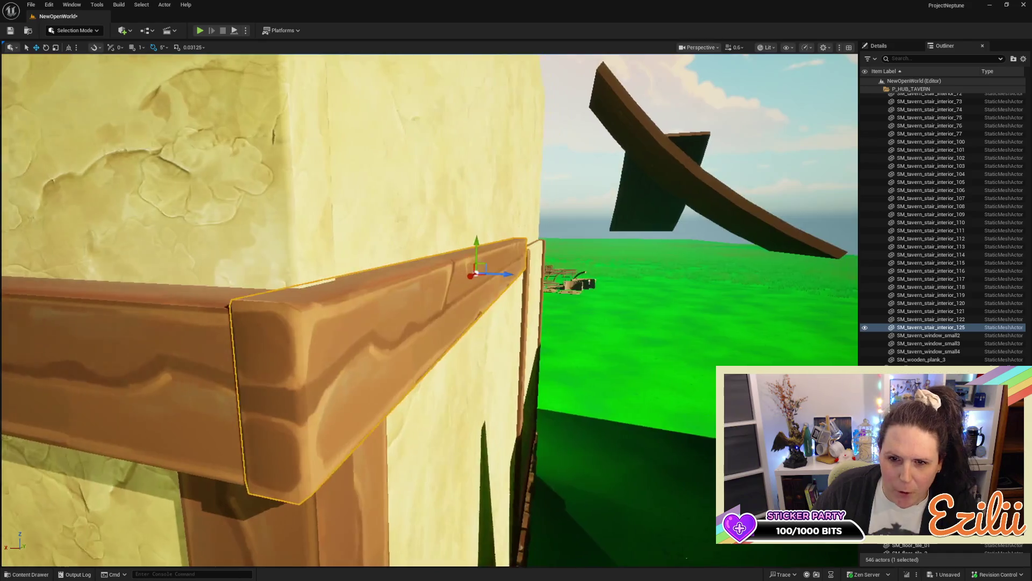
left_click_drag(493, 235, 496, 237)
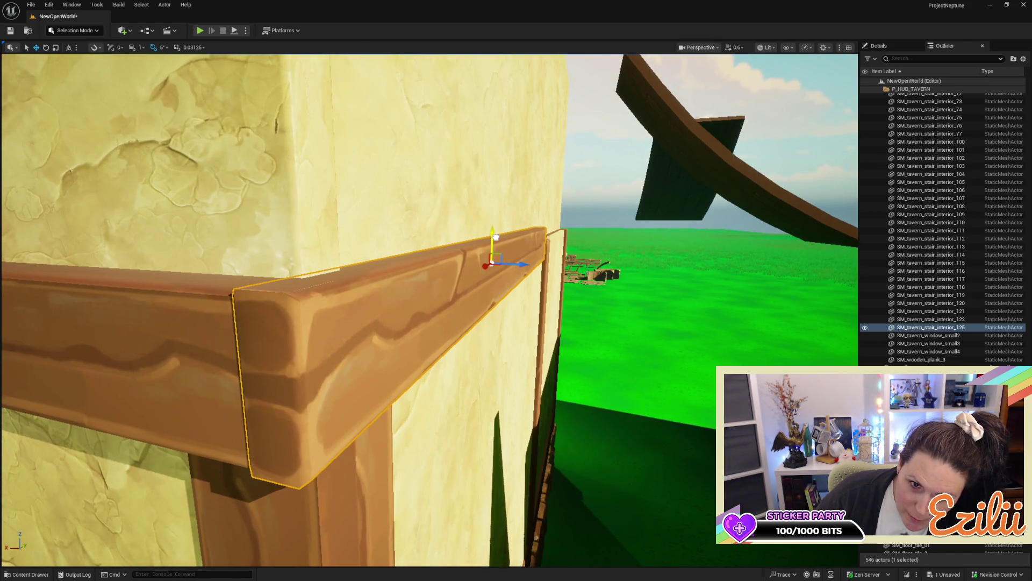
left_click_drag(495, 237, 495, 236)
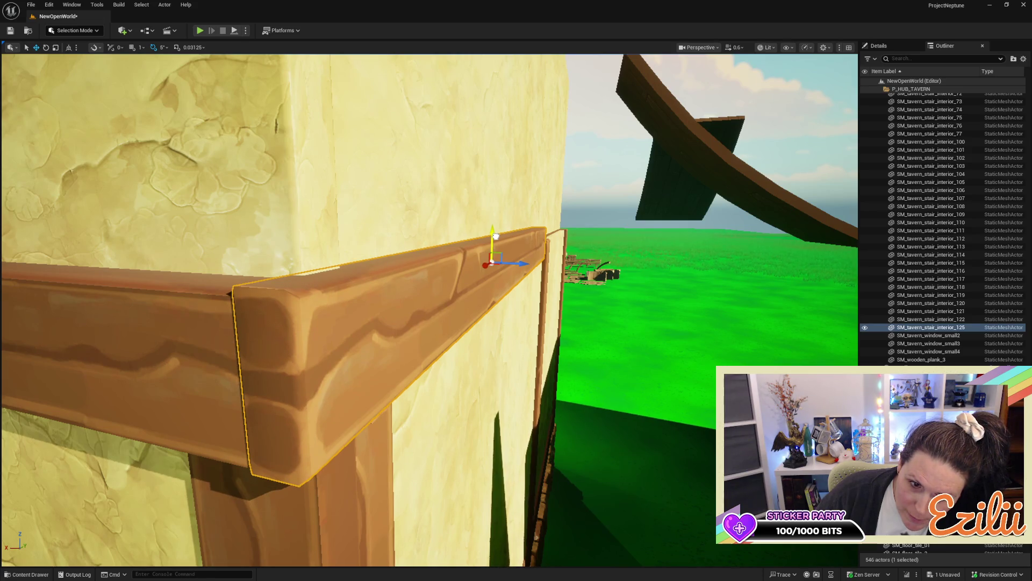
mouse_move(487, 262)
left_mouse_down()
mouse_move(635, 256)
mouse_move(612, 276)
left_mouse_up()
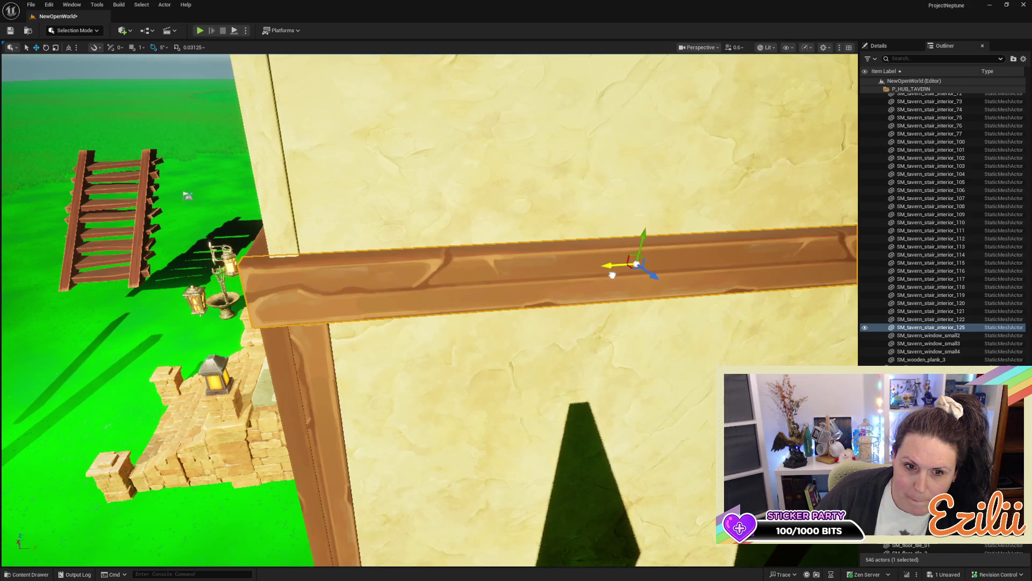
Step: Duplicate the wall beam onto the next wall section and slide the copy right
scroll(612, 275, "down", 5)
scroll(319, 276, "down", 2)
mouse_move(311, 276)
left_mouse_down()
mouse_move(648, 243)
mouse_move(614, 261)
left_mouse_up()
left_click_drag(603, 302, 634, 302)
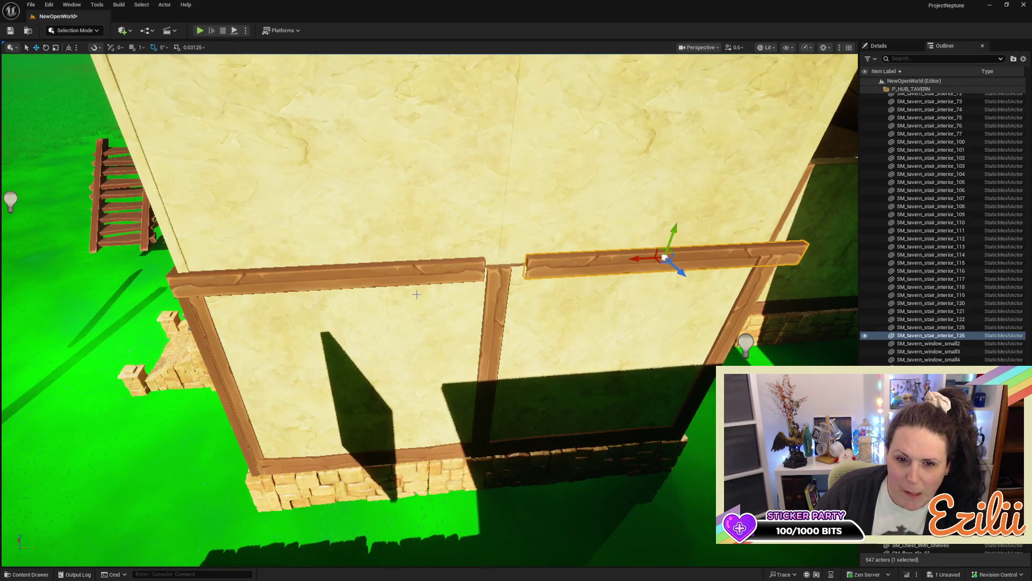
Step: Rescale the original left beam to fit its wall section
left_click(407, 284)
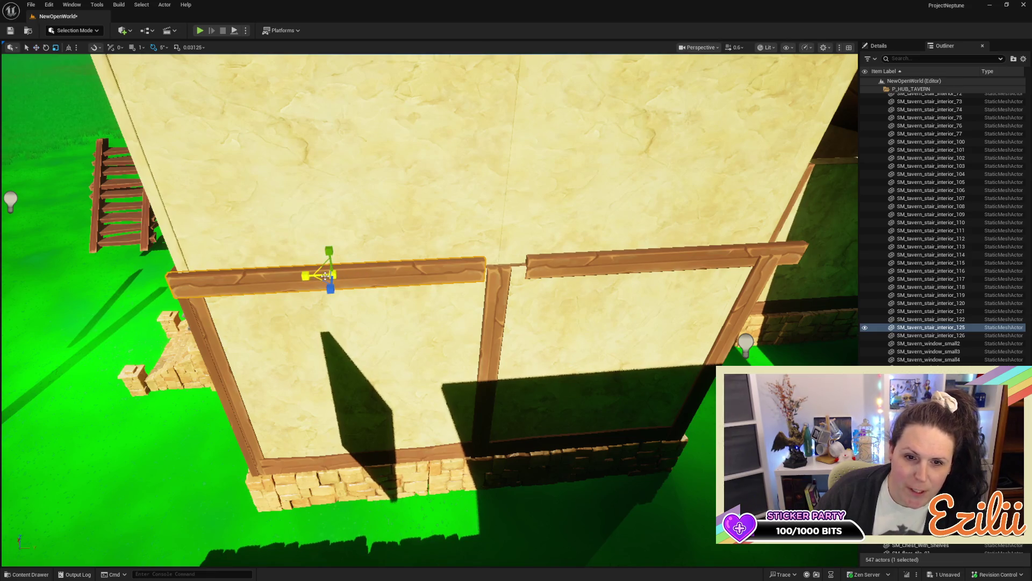
left_click_drag(307, 275, 307, 271)
key("w")
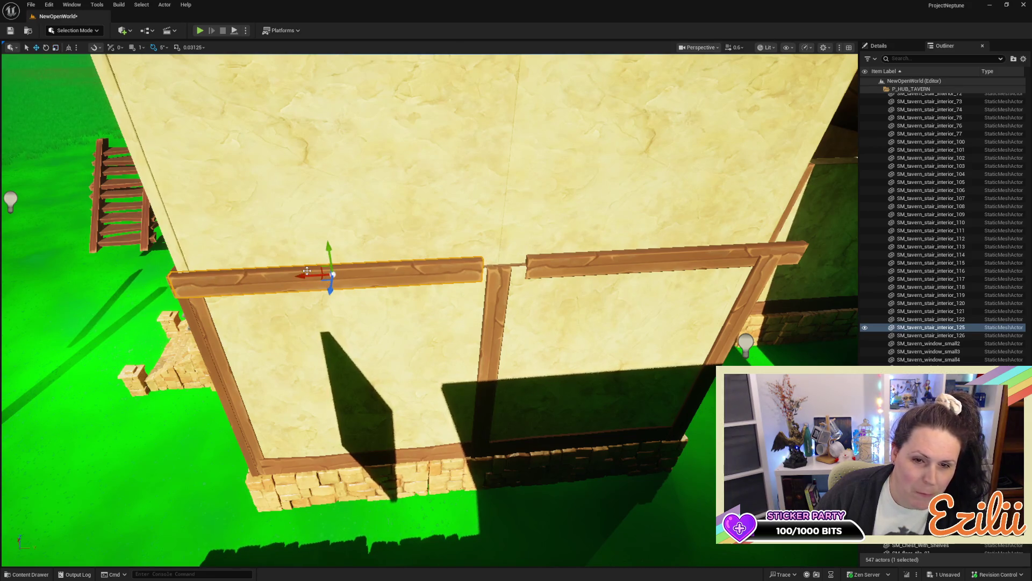
key("r")
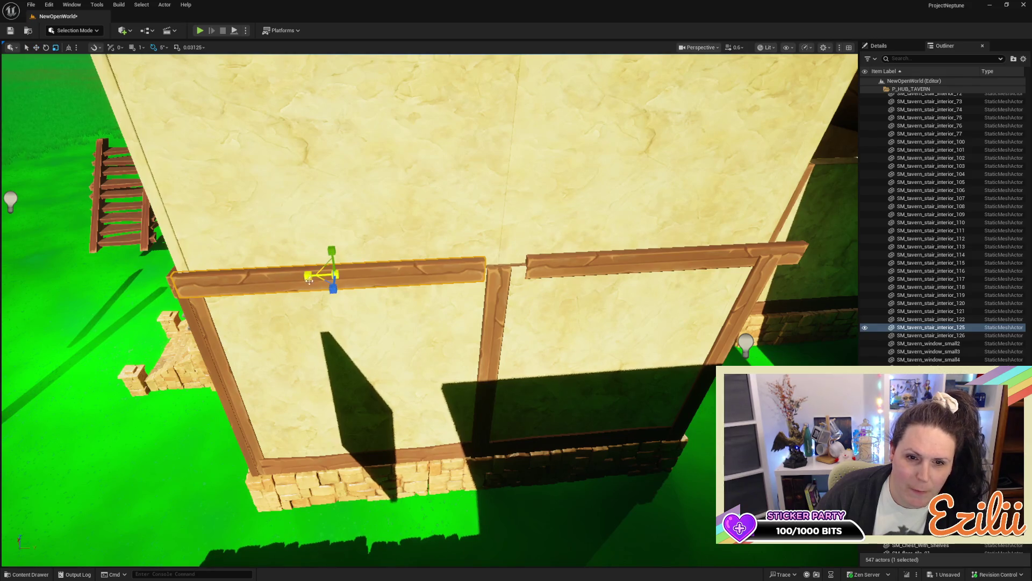
mouse_move(306, 274)
left_mouse_down()
mouse_move(316, 275)
mouse_move(248, 275)
mouse_move(252, 232)
left_mouse_up()
key("w")
key("r")
key("w")
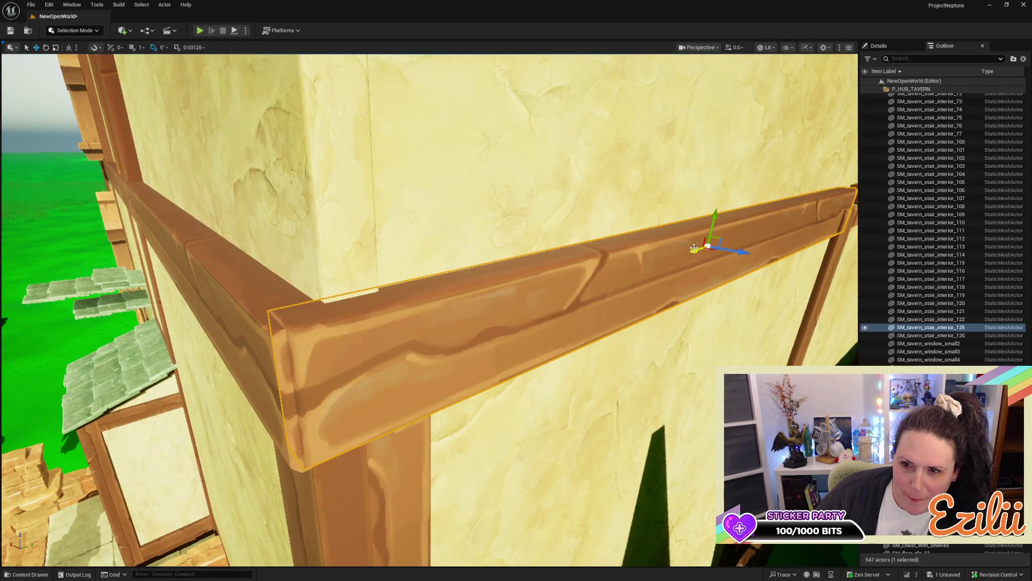
Step: Slide and raise the original beam so it ends above the vertical timber post
mouse_move(693, 249)
left_mouse_down()
mouse_move(690, 230)
mouse_move(662, 235)
left_mouse_up()
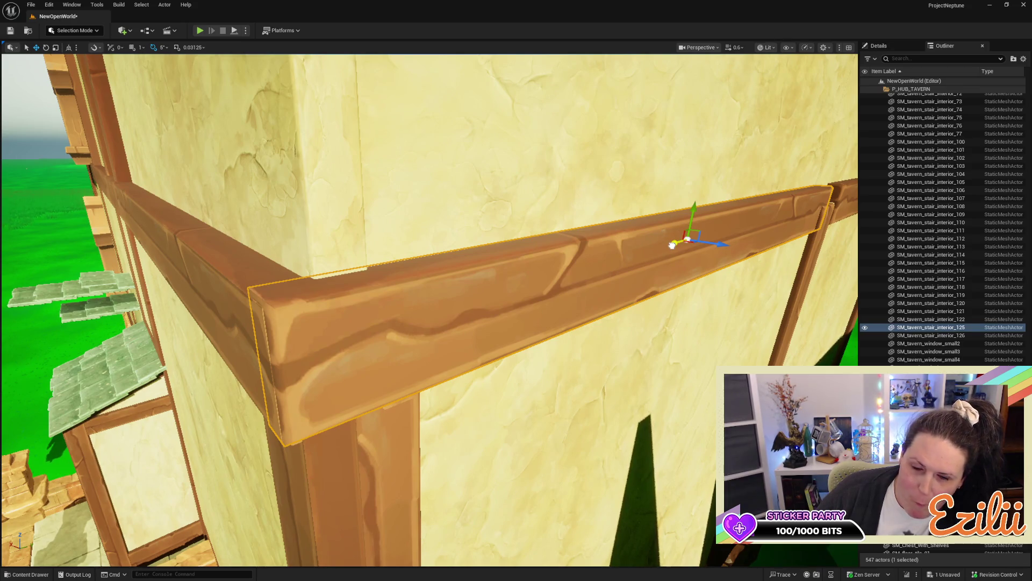
mouse_move(672, 245)
left_mouse_down()
mouse_move(645, 301)
mouse_move(668, 201)
mouse_move(615, 383)
mouse_move(674, 243)
left_mouse_up()
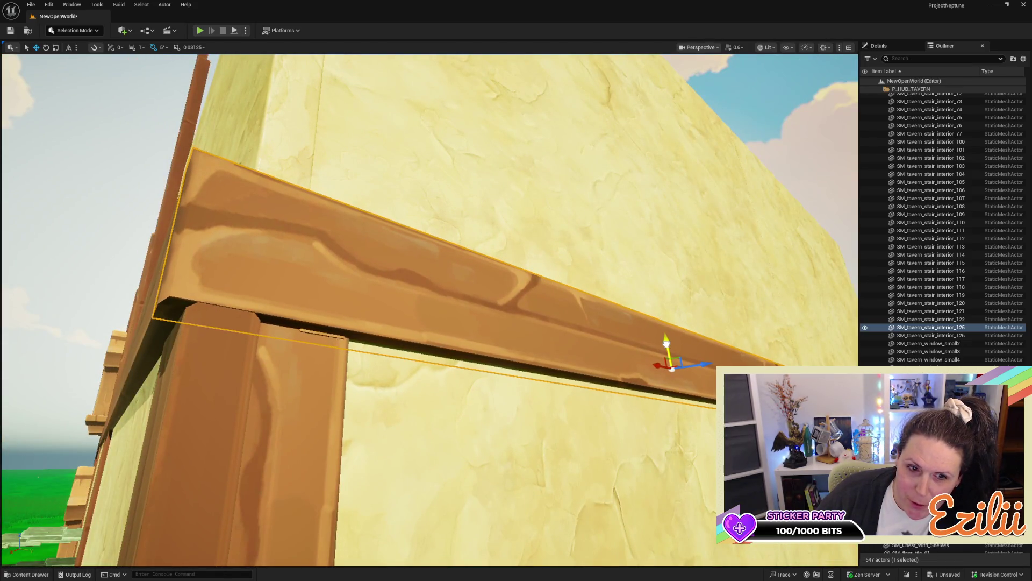
mouse_move(666, 342)
left_mouse_down()
mouse_move(131, 237)
mouse_move(661, 229)
left_mouse_up()
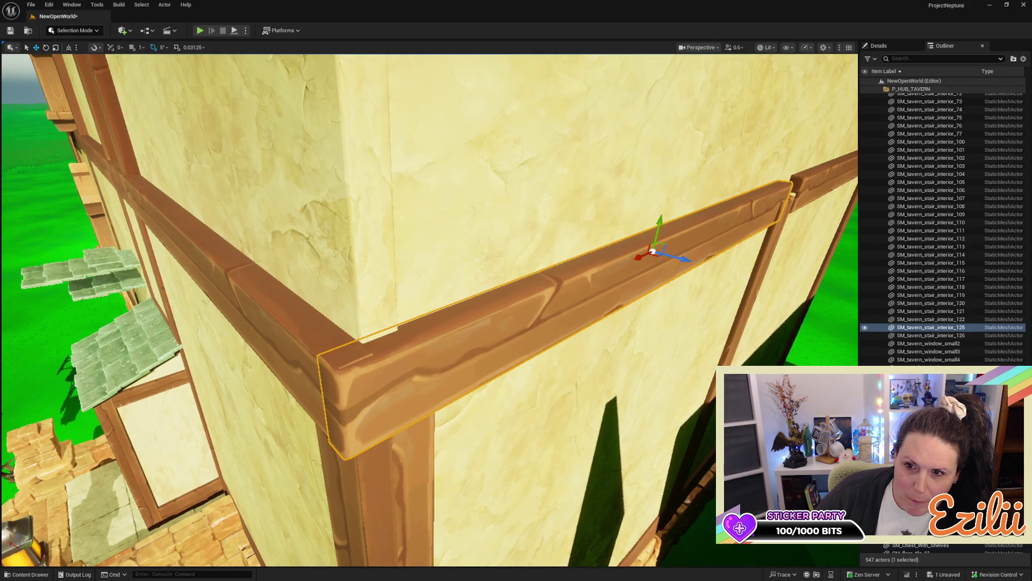
left_click(661, 219)
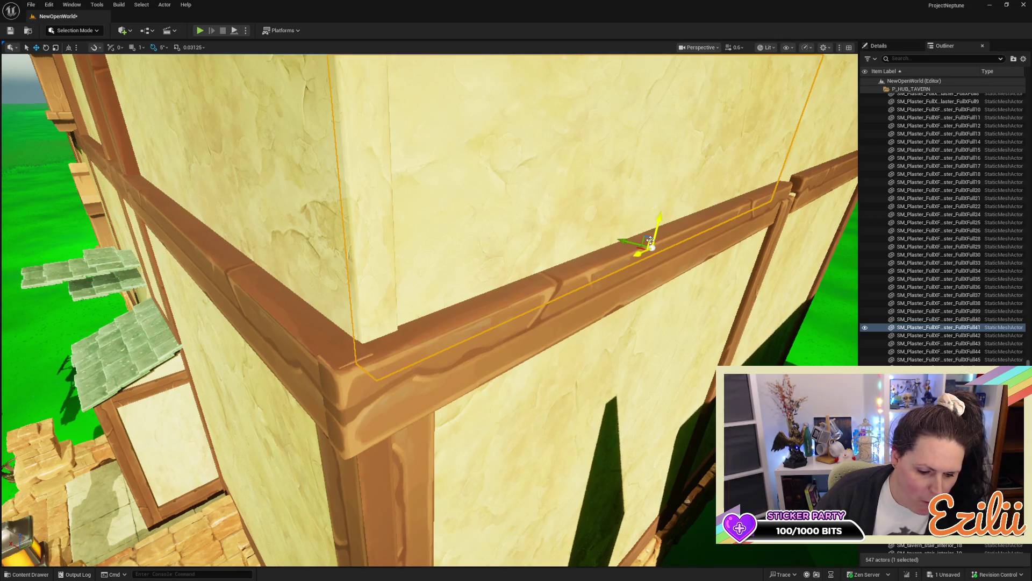
key("ctrl+z")
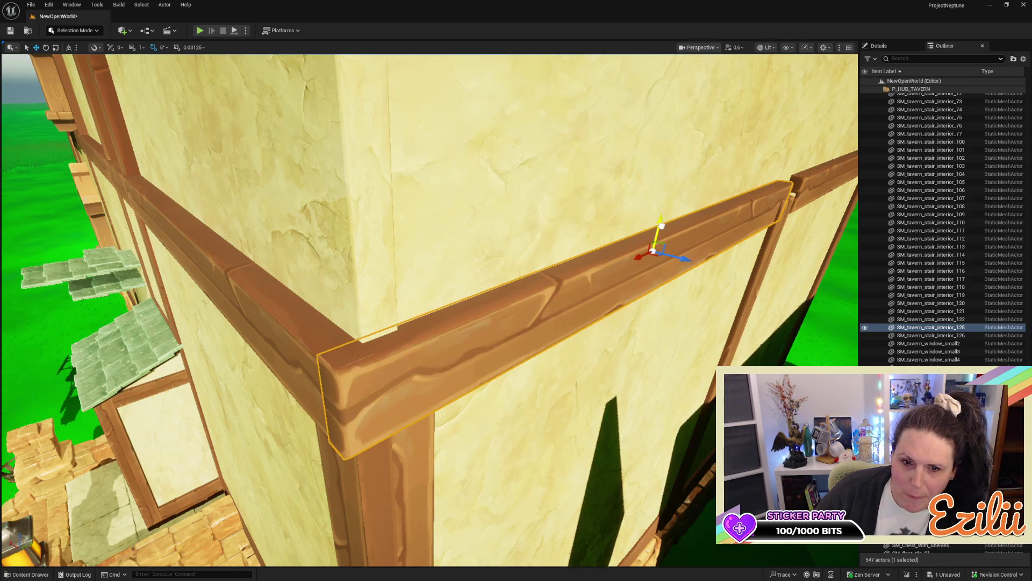
mouse_move(661, 226)
left_mouse_down()
mouse_move(627, 194)
mouse_move(637, 135)
left_mouse_up()
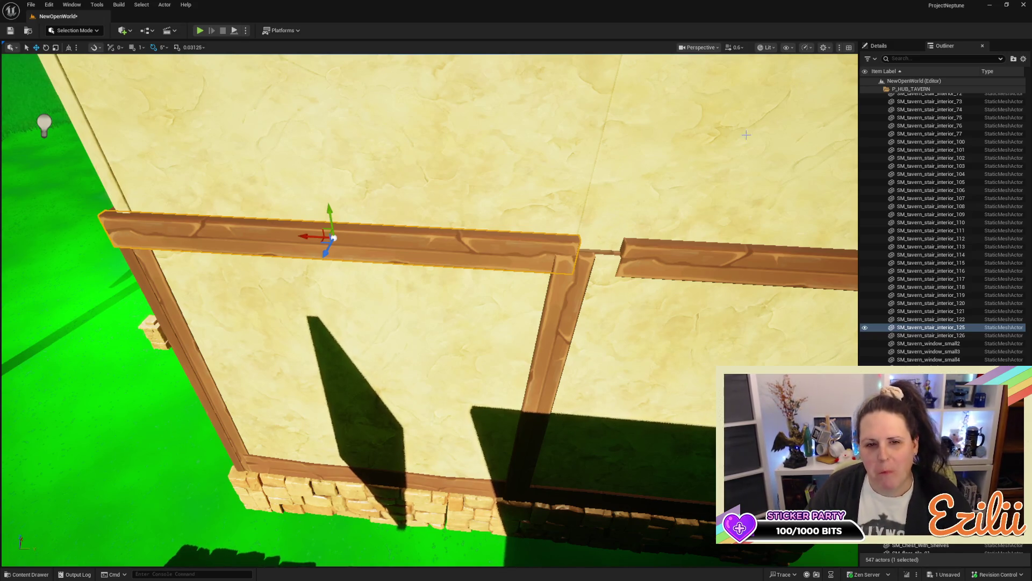
Step: Slide the right wall beam left to close the gap between the beams
left_click_drag(725, 319, 752, 291)
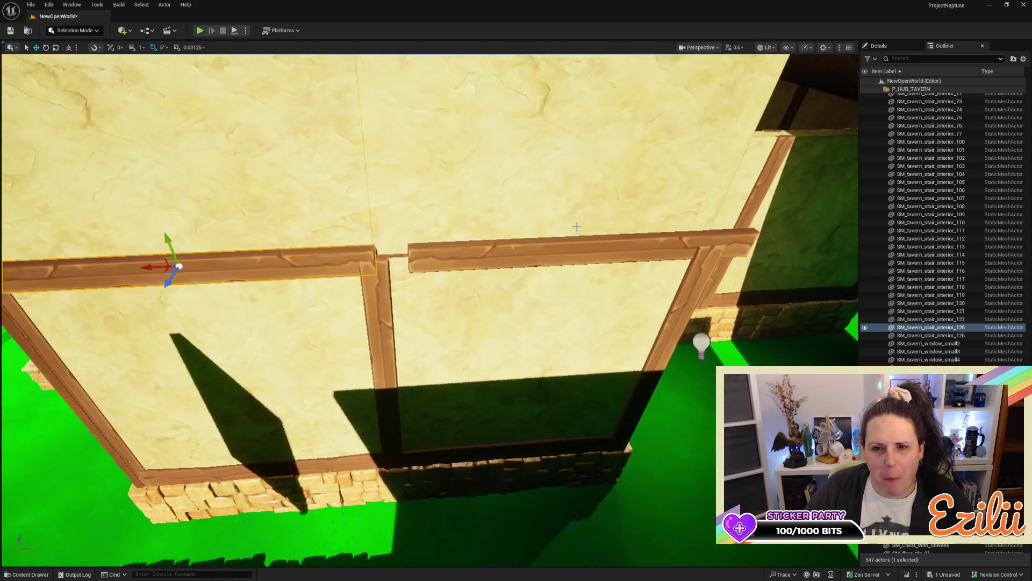
left_click(555, 260)
left_click_drag(559, 251, 526, 258)
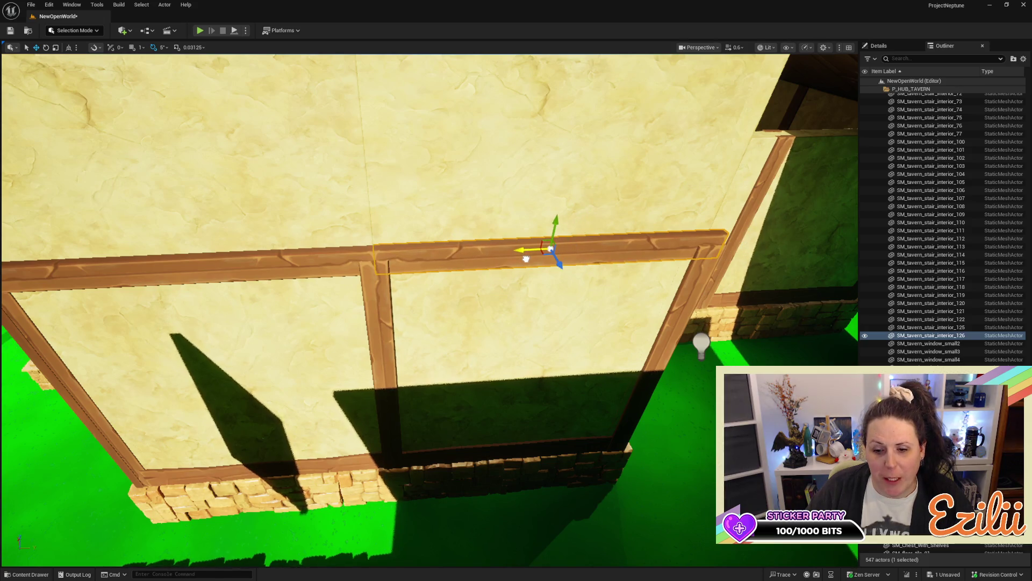
mouse_move(526, 259)
left_mouse_down()
mouse_move(328, 259)
mouse_move(469, 230)
mouse_move(459, 253)
mouse_move(458, 242)
left_mouse_up()
Step: Nudge the vertical post so it lines up beneath the beams
left_click(458, 263)
mouse_move(470, 354)
left_mouse_down()
mouse_move(457, 403)
mouse_move(418, 454)
left_mouse_up()
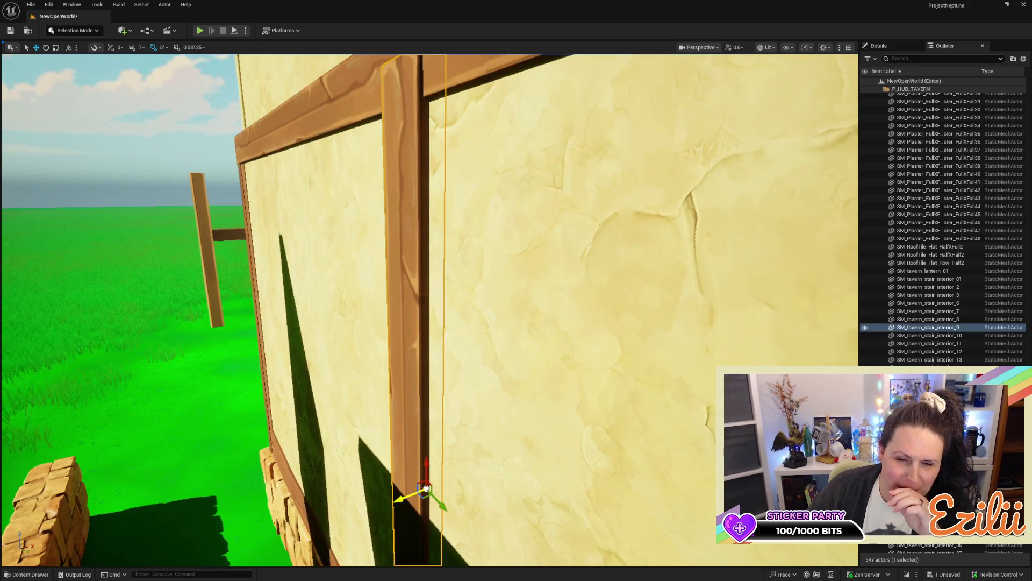
left_click_drag(409, 499, 412, 496)
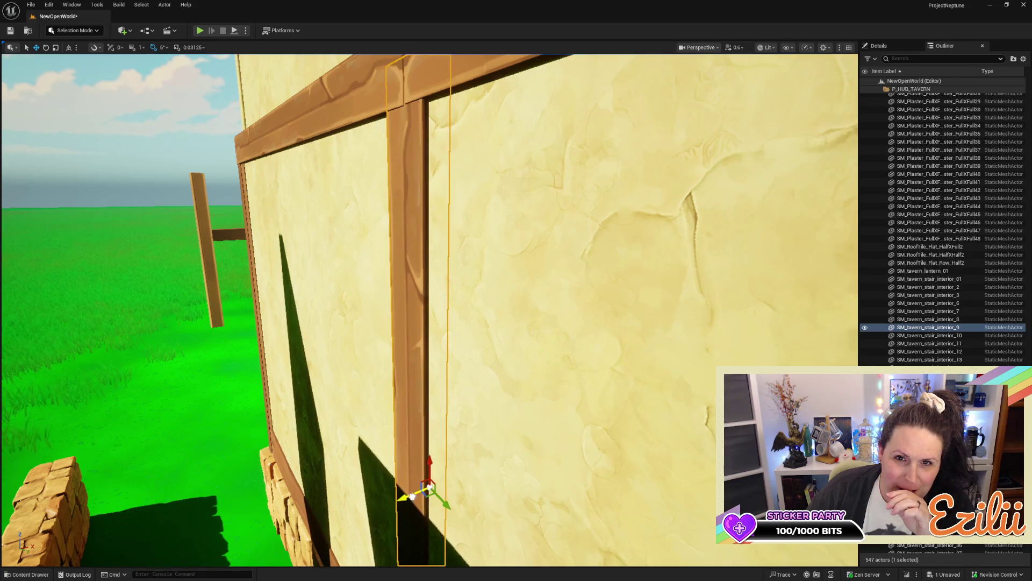
scroll(412, 496, "up", 10)
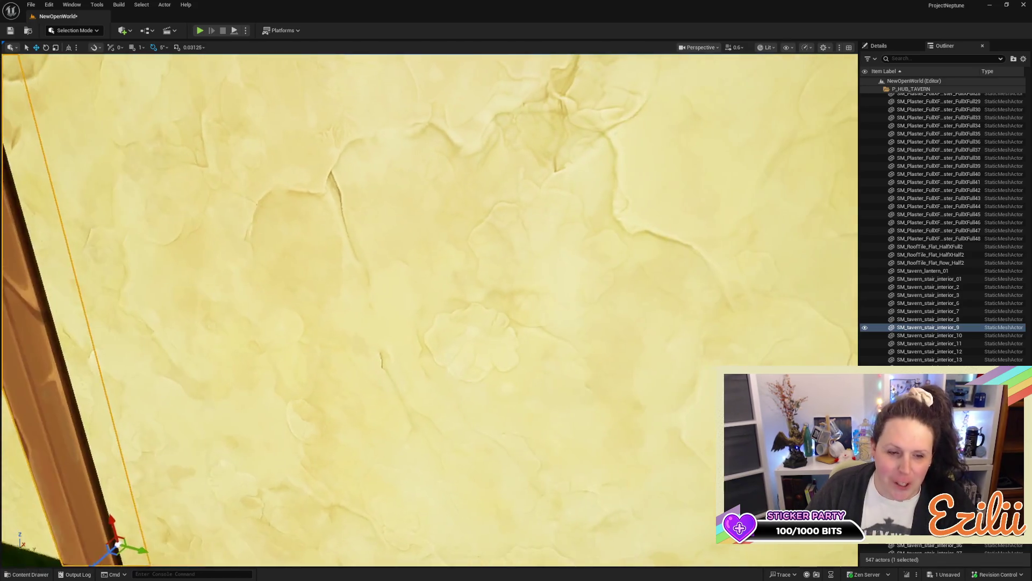
scroll(411, 495, "down", 10)
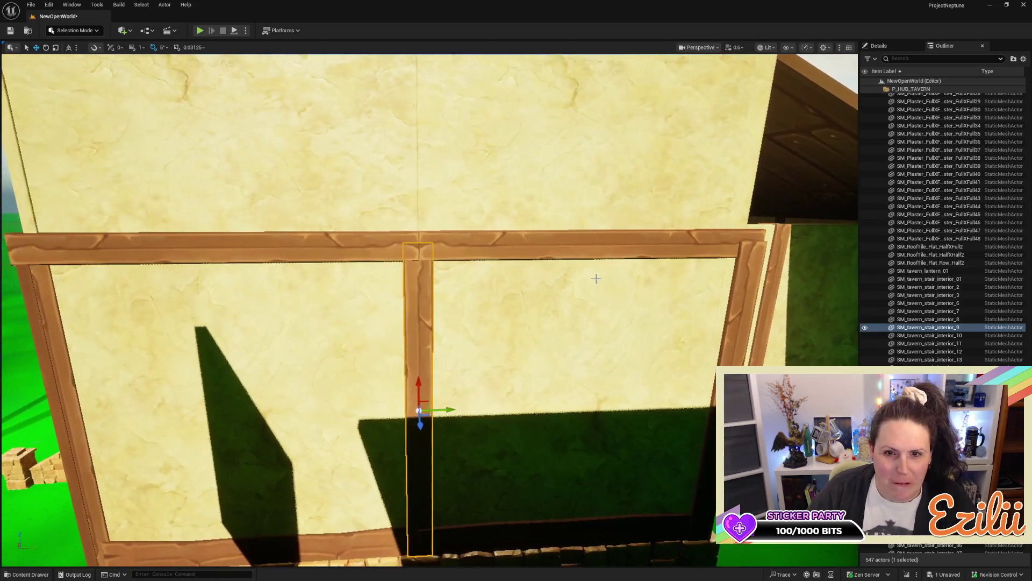
Step: Nudge the right beam slightly left so it butts against the first above the post
left_click(586, 250)
scroll(545, 269, "up", 5)
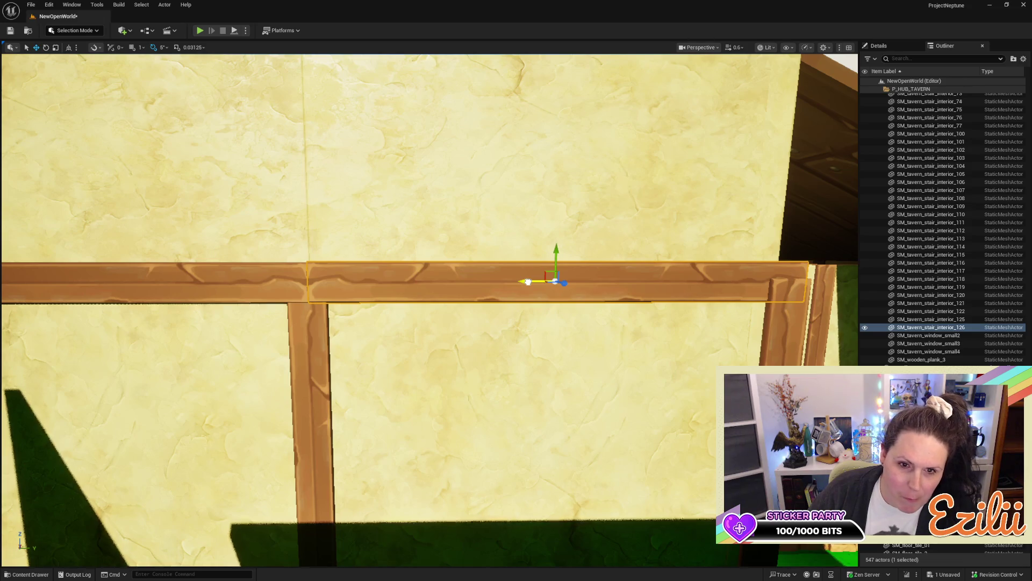
mouse_move(528, 282)
left_mouse_down()
mouse_move(507, 281)
mouse_move(546, 283)
mouse_move(500, 253)
mouse_move(462, 280)
mouse_move(457, 258)
mouse_move(484, 388)
left_mouse_up()
key("e")
left_click(484, 387)
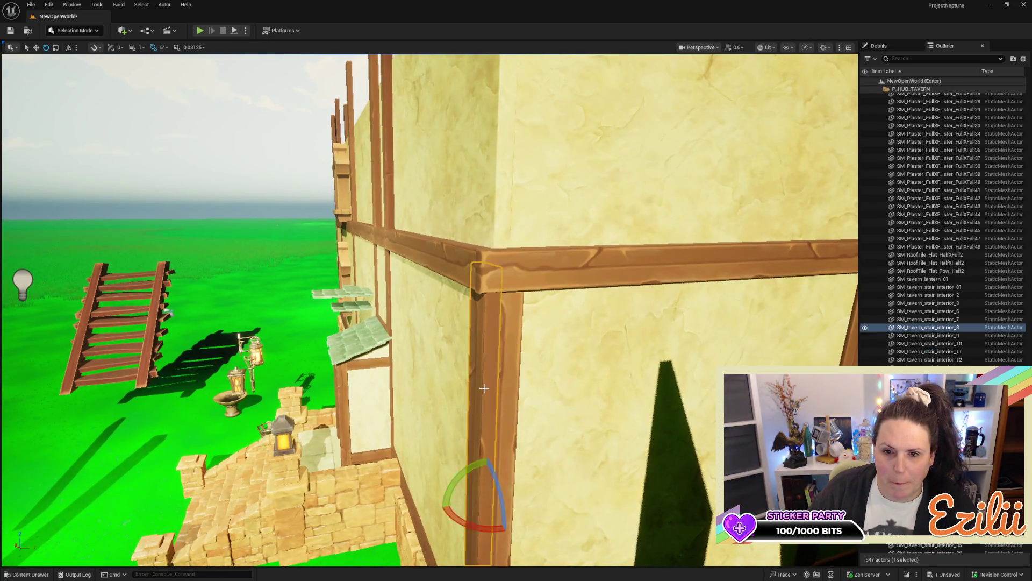
Step: Duplicate the two corner posts upward onto the upper storey wall
left_click(502, 402, "ctrl")
key("w")
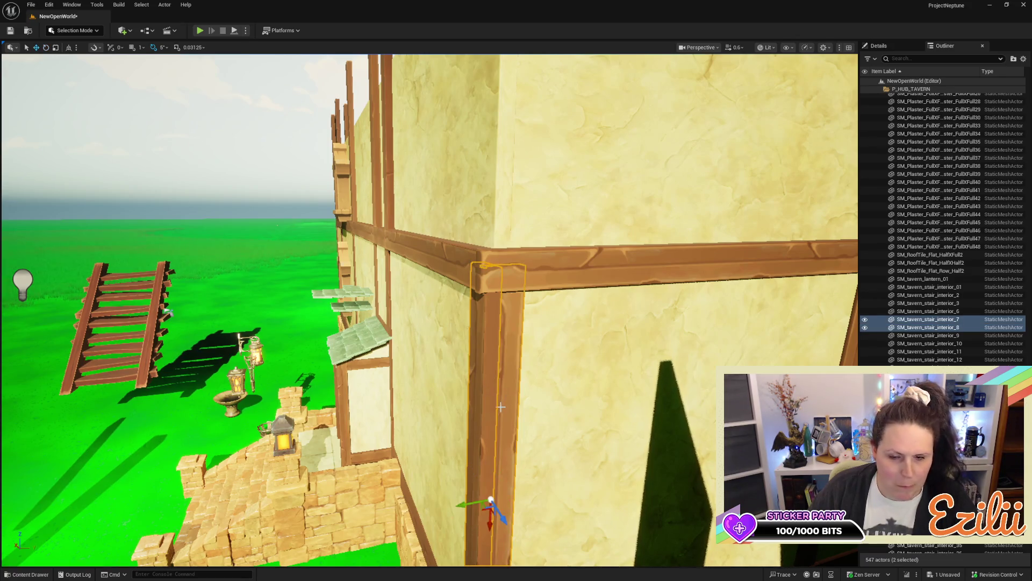
mouse_move(489, 528)
left_mouse_down()
mouse_move(484, 207)
mouse_move(495, 81)
left_mouse_up()
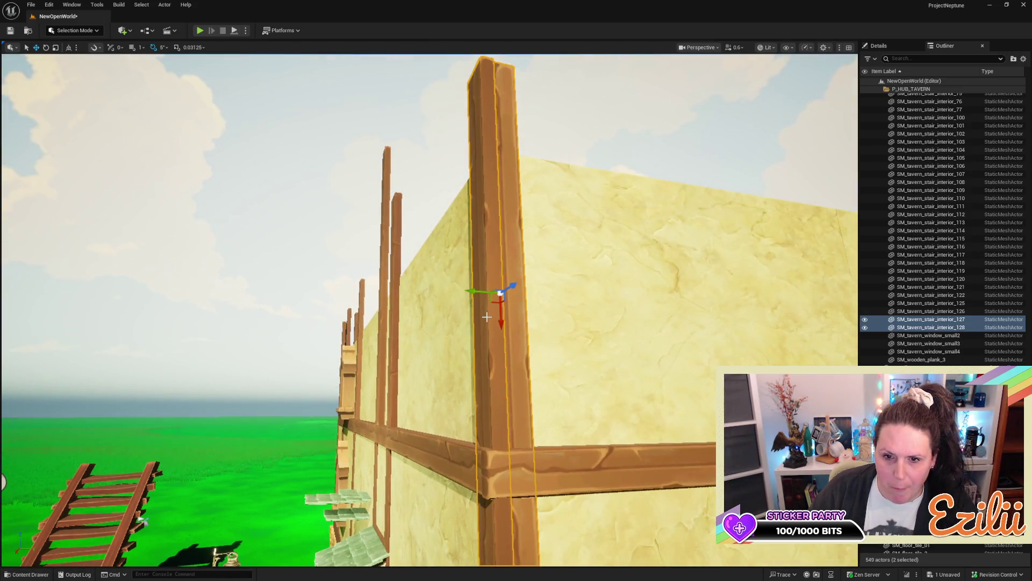
left_click_drag(499, 321, 493, 266)
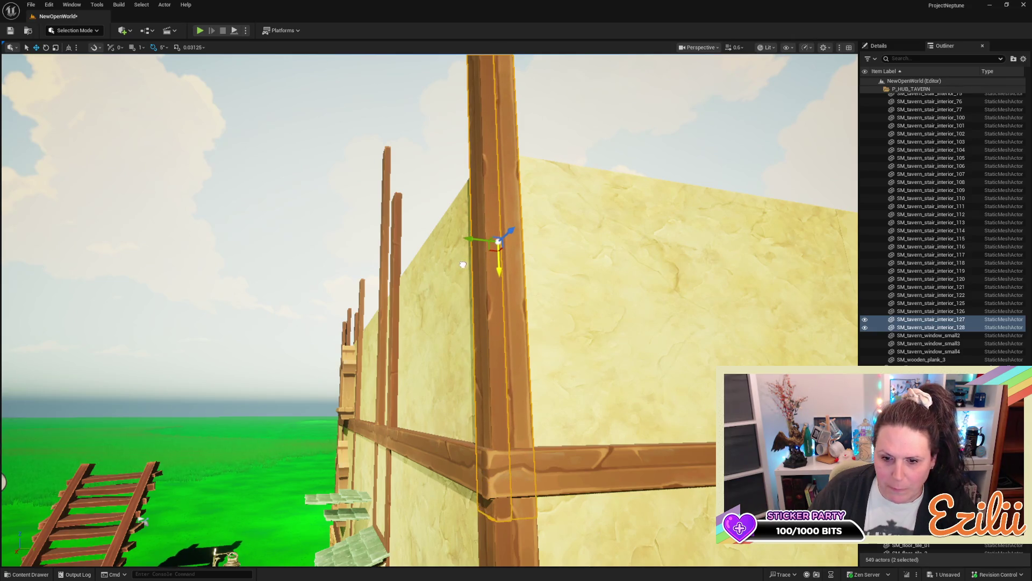
Step: Duplicate the middle vertical post up onto the upper wall
left_click_drag(465, 237, 476, 419)
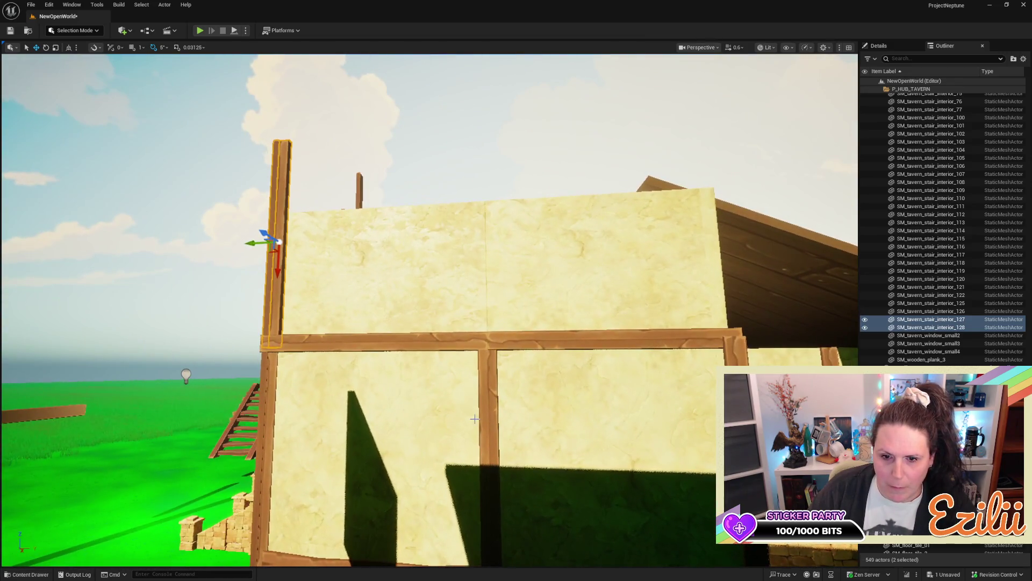
left_click(481, 417)
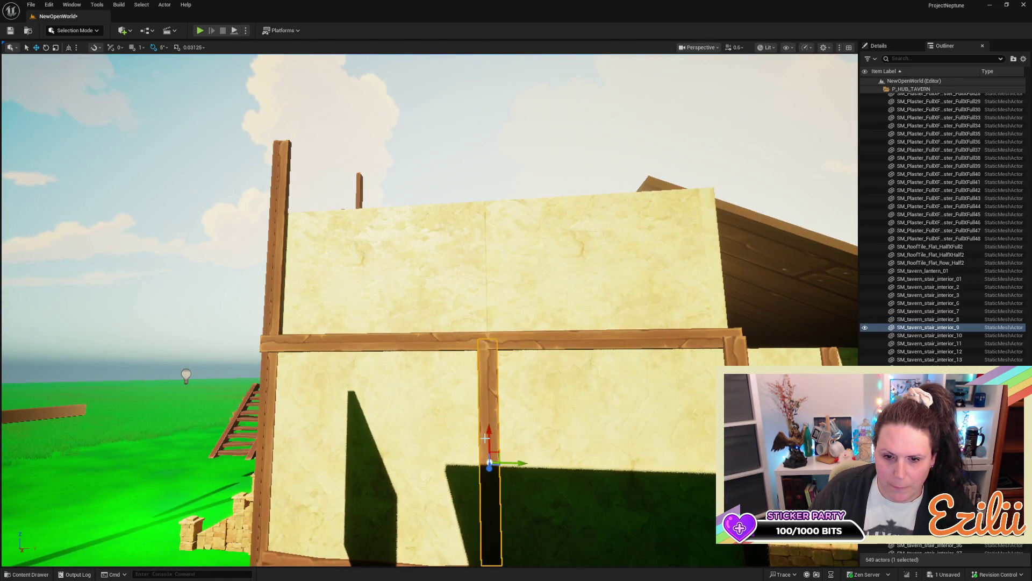
mouse_move(488, 437)
left_mouse_down()
mouse_move(484, 172)
mouse_move(484, 202)
mouse_move(425, 202)
mouse_move(555, 282)
left_mouse_up()
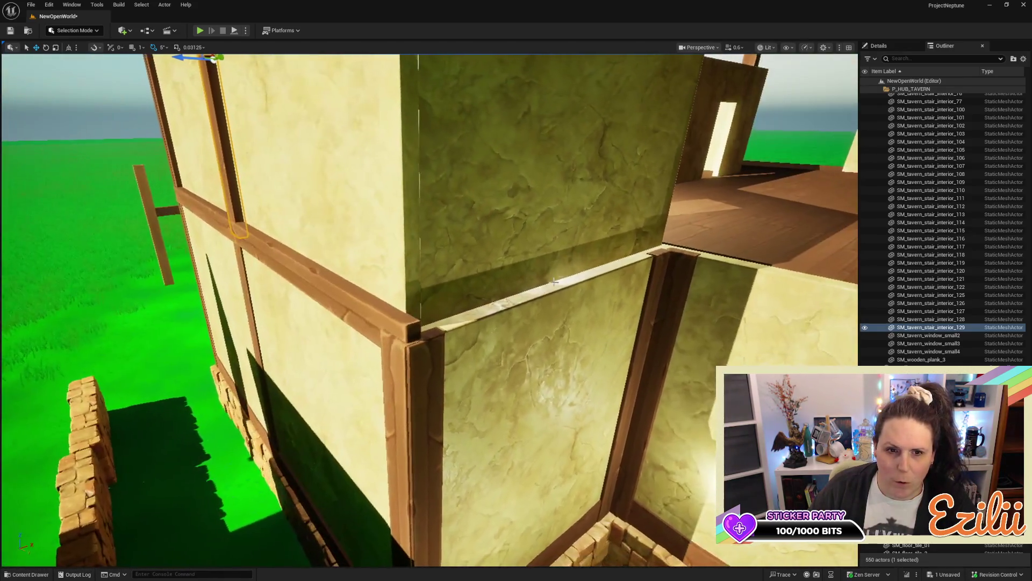
left_click(319, 276)
key("ctrl+d")
key("e")
mouse_move(344, 244)
left_mouse_down()
mouse_move(379, 259)
mouse_move(409, 251)
mouse_move(402, 248)
mouse_move(372, 266)
mouse_move(552, 309)
mouse_move(667, 376)
mouse_move(675, 411)
left_mouse_up()
key("w")
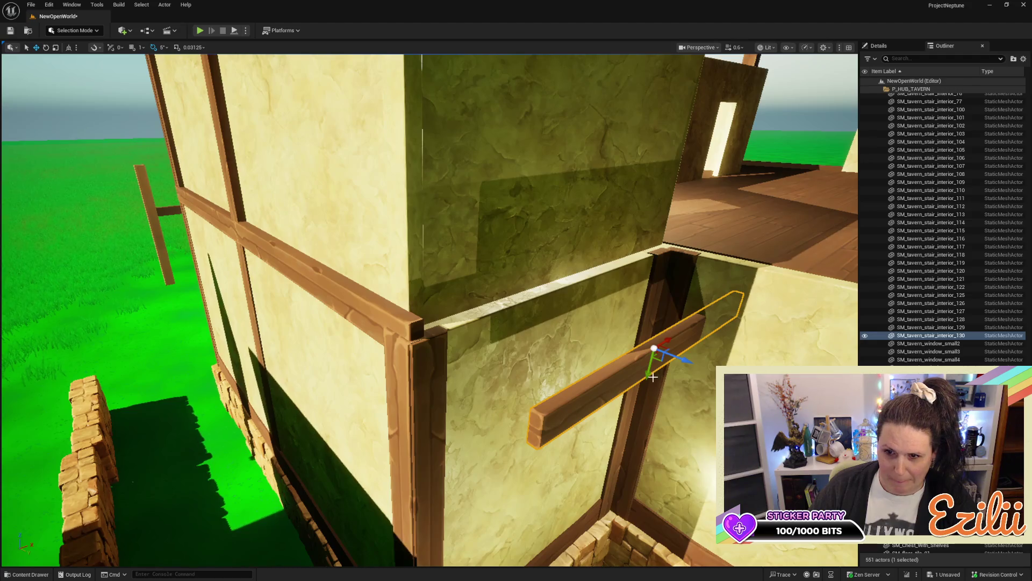
mouse_move(649, 375)
left_mouse_down()
mouse_move(704, 268)
mouse_move(629, 275)
left_mouse_up()
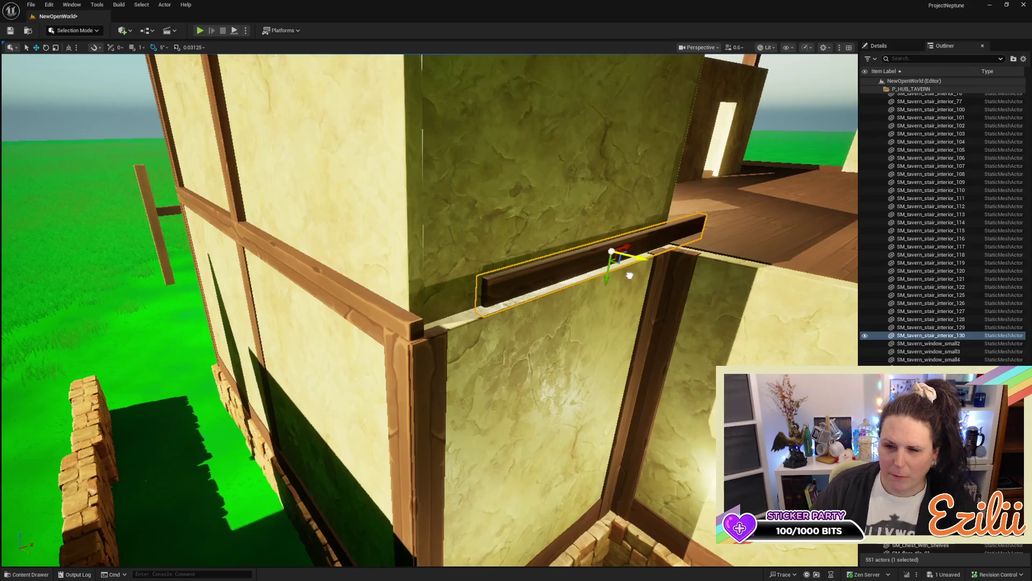
left_click_drag(629, 275, 645, 275)
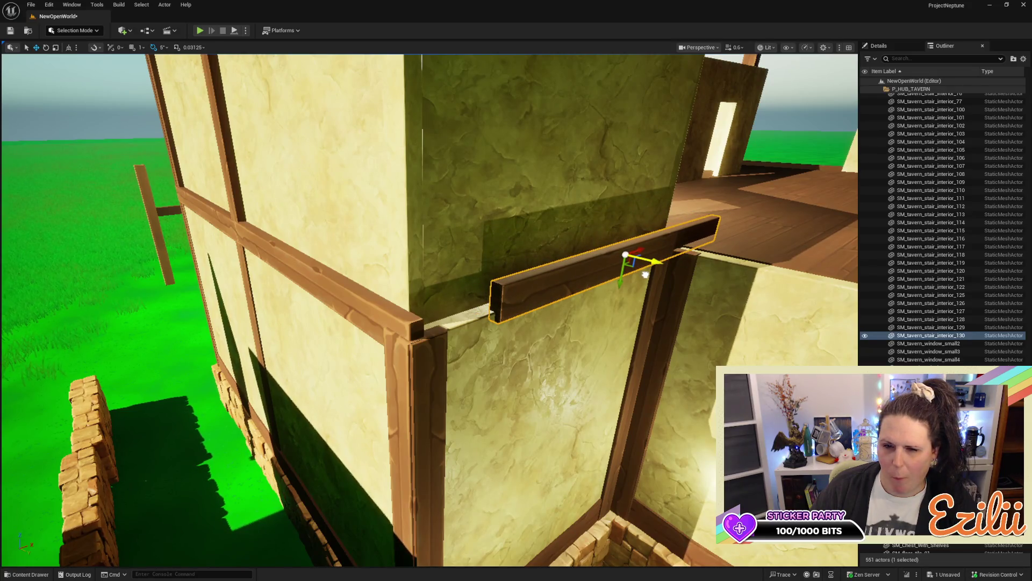
left_click_drag(637, 248, 589, 279)
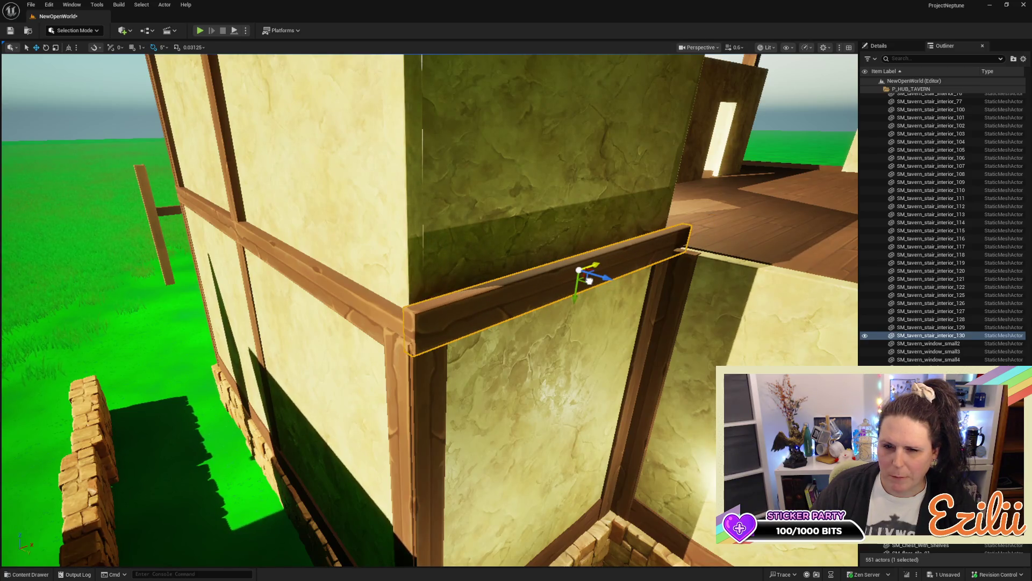
key("Delete")
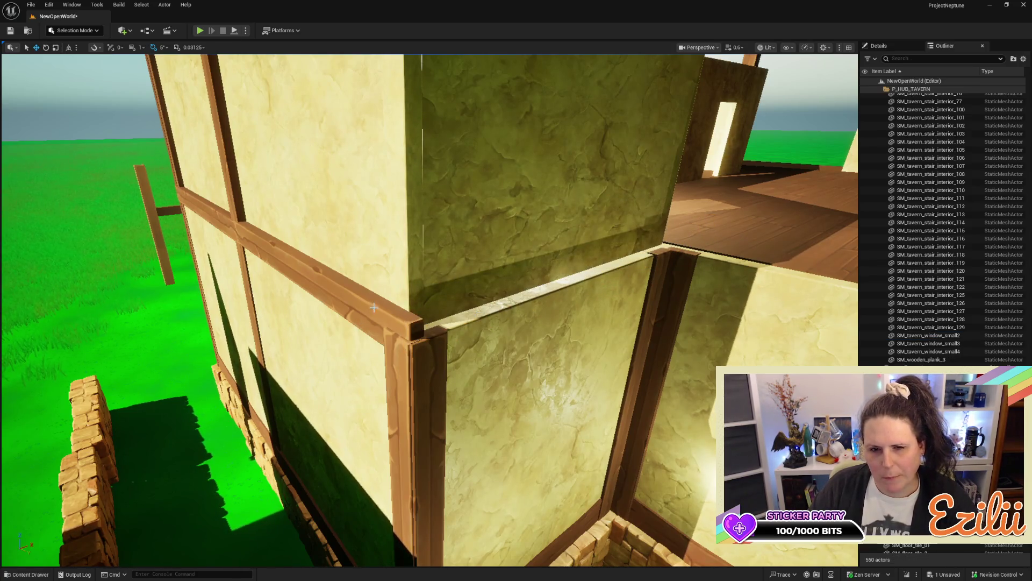
left_click(374, 307)
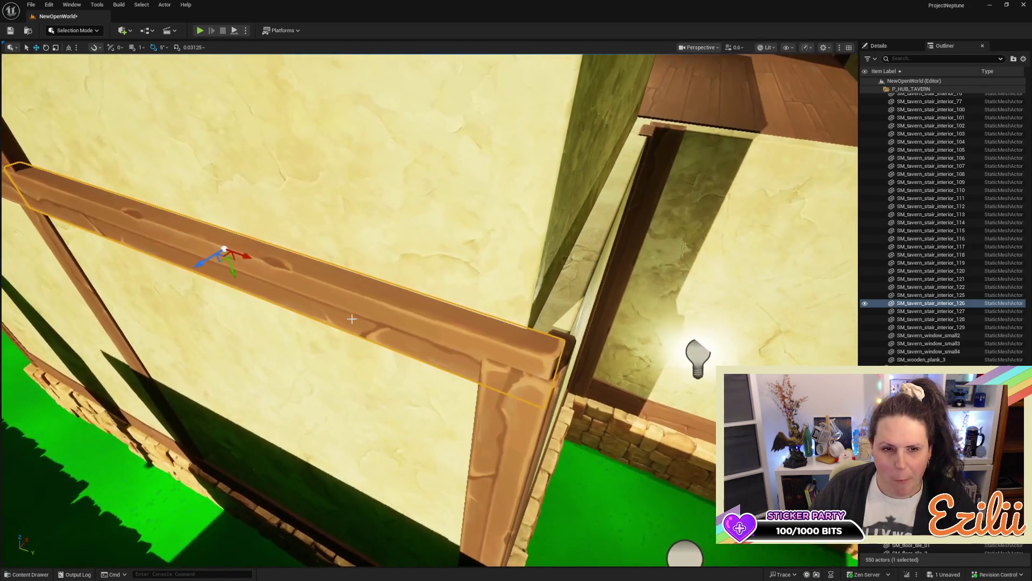
Step: Copy the horizontal beam and slide it along the lower wall until its end meets the corner
mouse_move(248, 258)
left_mouse_down()
mouse_move(502, 362)
mouse_move(487, 353)
mouse_move(501, 344)
mouse_move(489, 339)
mouse_move(532, 307)
left_mouse_up()
key("e")
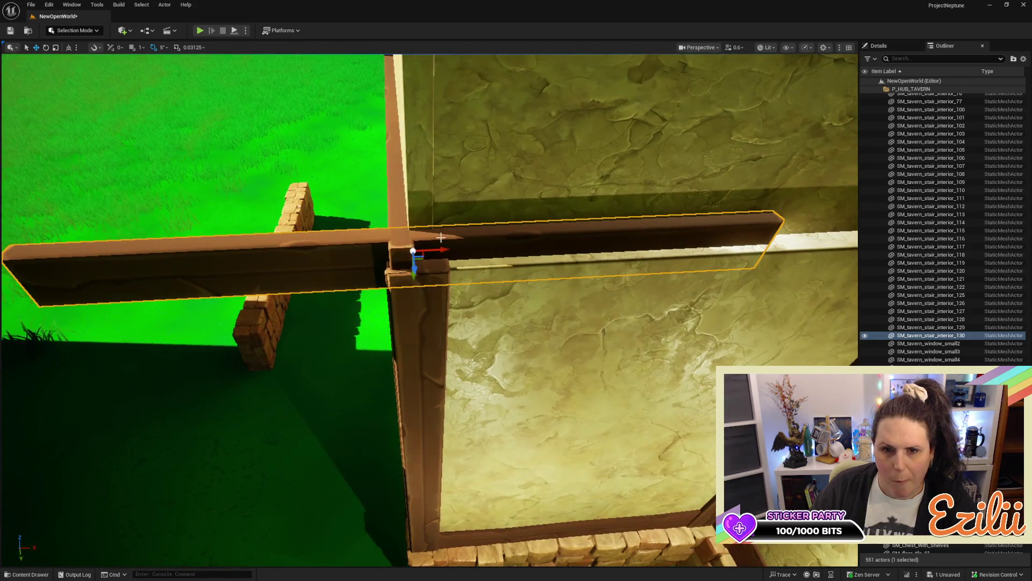
mouse_move(439, 251)
left_mouse_down()
mouse_move(756, 247)
mouse_move(734, 279)
mouse_move(627, 272)
mouse_move(638, 293)
left_mouse_up()
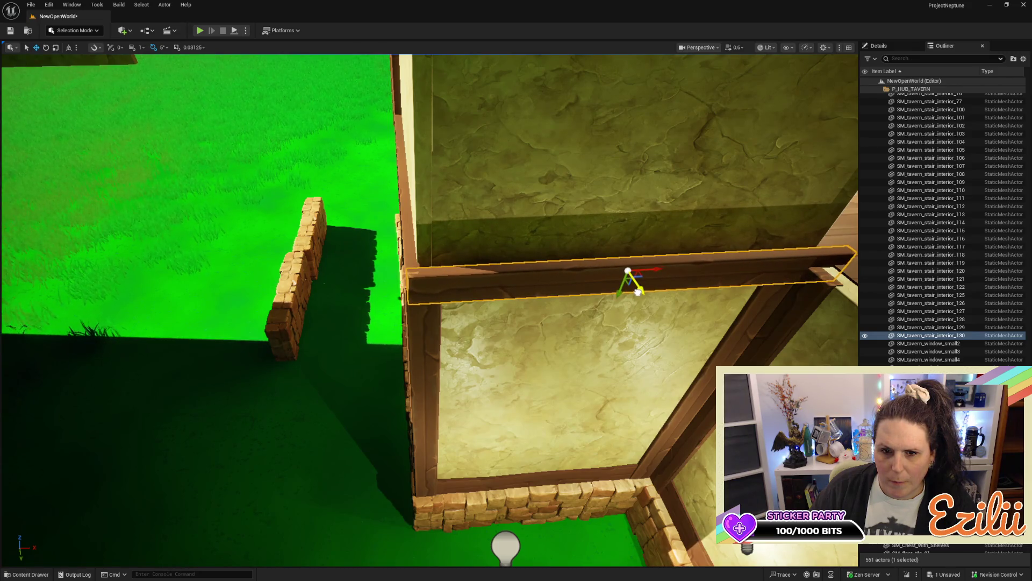
left_click_drag(638, 292, 637, 290)
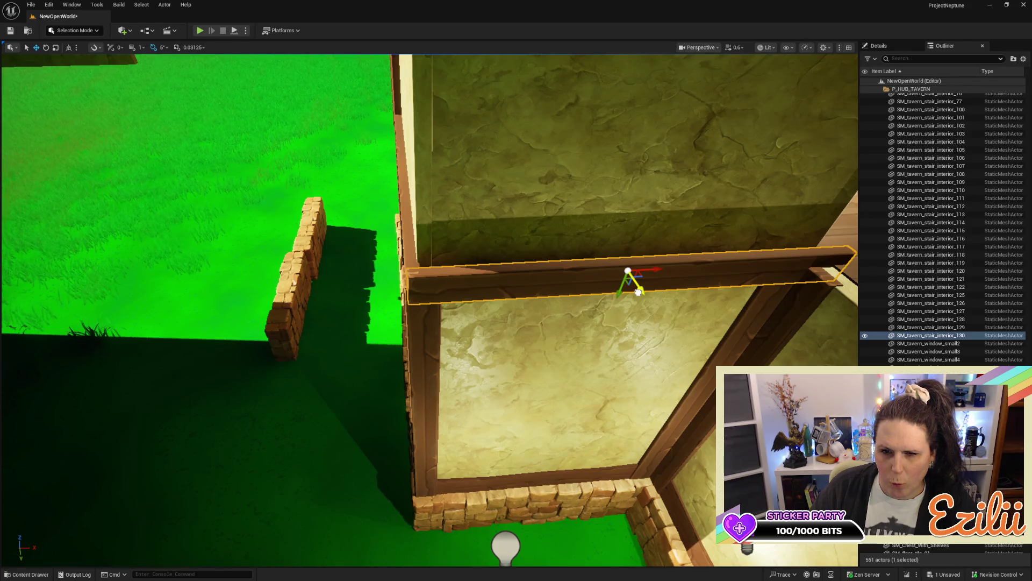
Step: Inspect the new beam's end at the corner and select both corner posts
left_click_drag(618, 301, 475, 323)
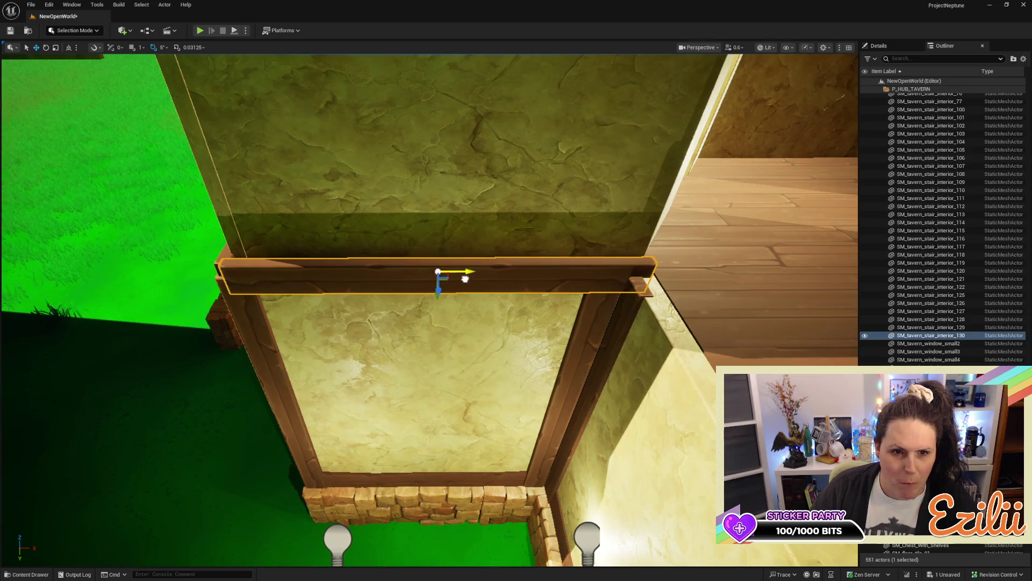
mouse_move(458, 284)
left_mouse_down()
mouse_move(414, 317)
mouse_move(371, 327)
left_mouse_up()
left_click_drag(484, 326, 491, 327)
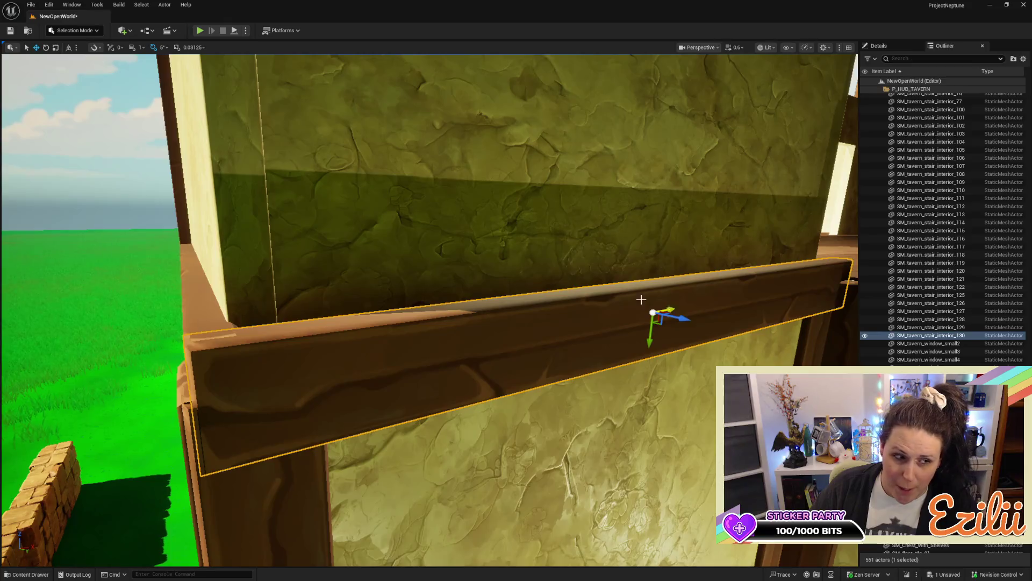
left_click_drag(492, 274, 469, 278)
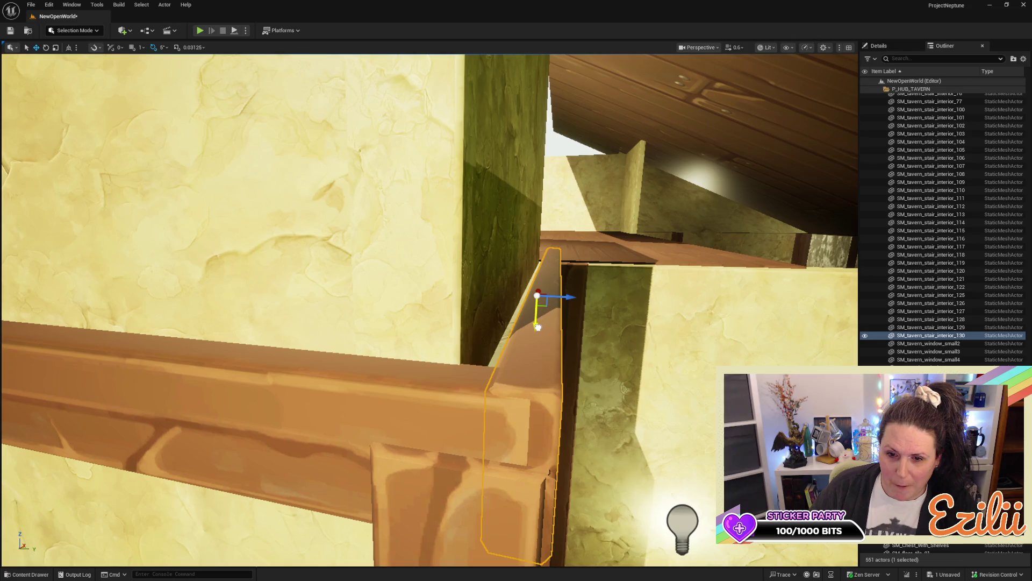
mouse_move(537, 327)
left_mouse_down()
mouse_move(536, 351)
mouse_move(523, 355)
mouse_move(490, 343)
left_mouse_up()
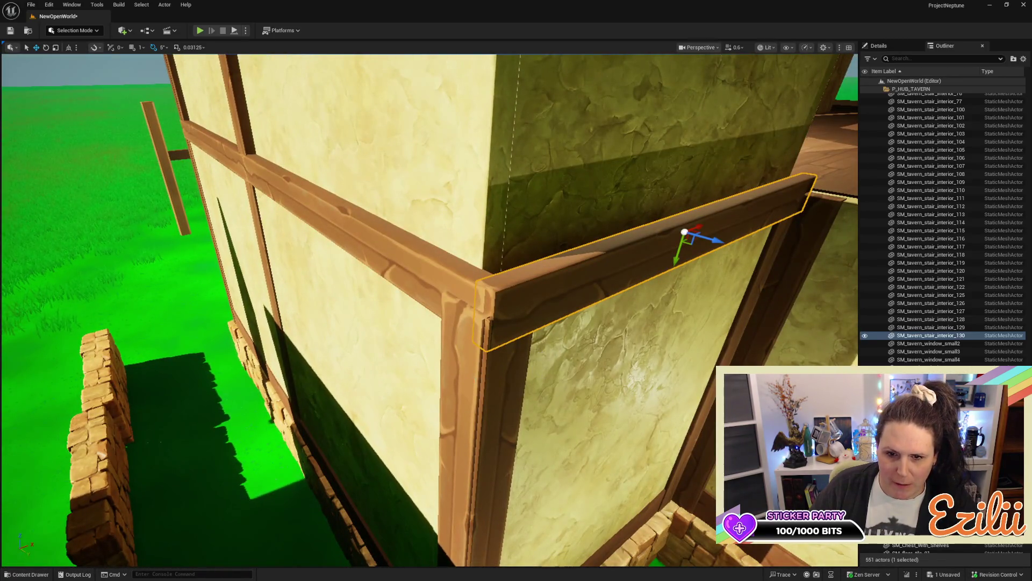
left_click(475, 434)
left_click(505, 457, "ctrl")
left_click_drag(504, 457, 501, 451)
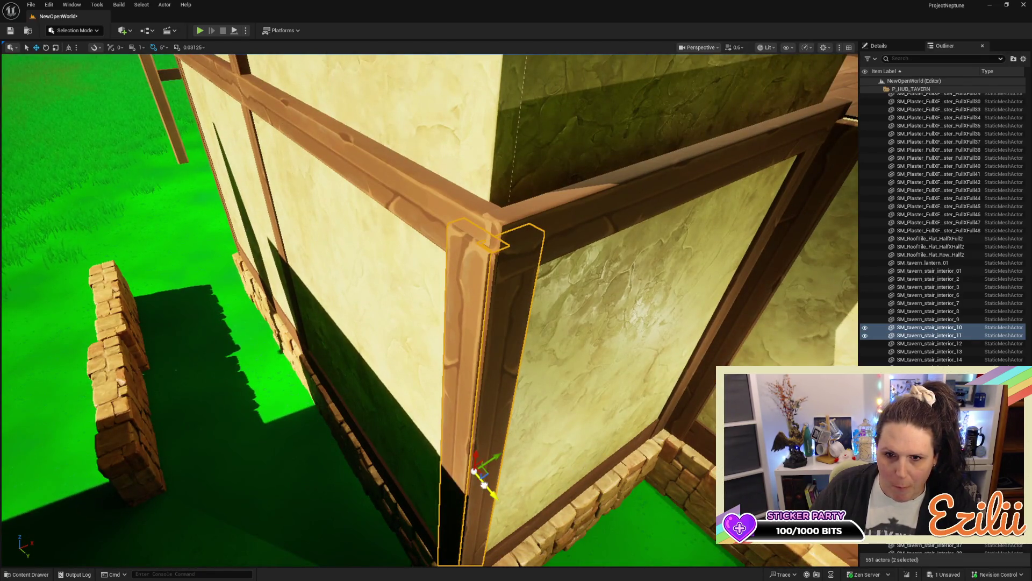
Step: Align the corner posts and the new horizontal beam with the wall corner
left_click_drag(484, 485, 493, 454)
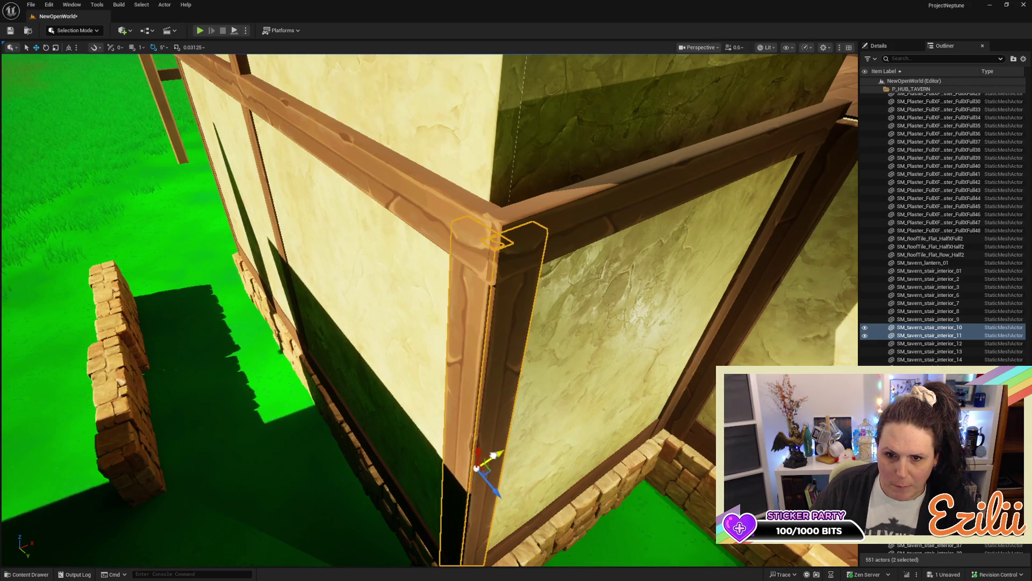
left_click(590, 223)
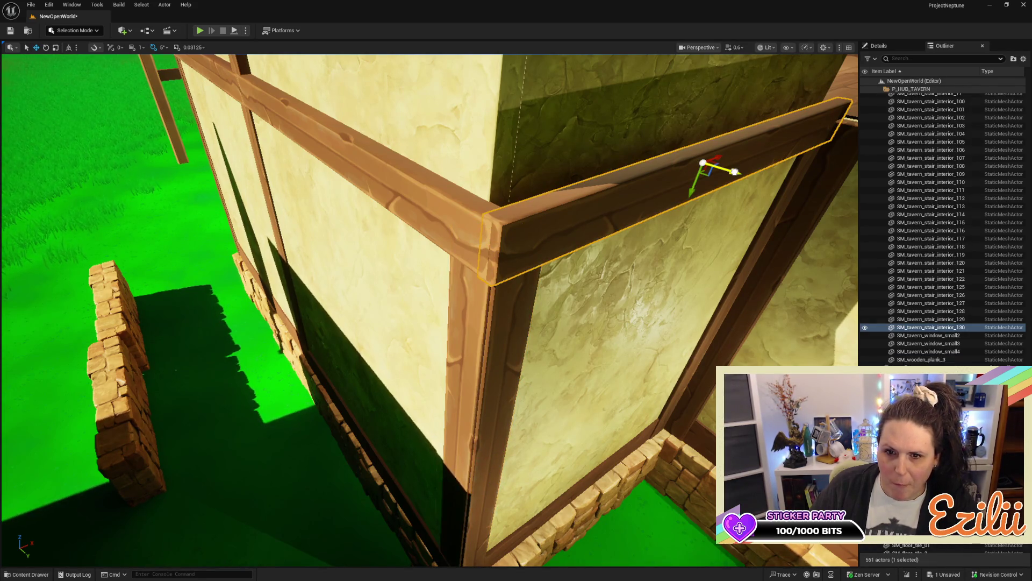
mouse_move(734, 171)
left_mouse_down()
mouse_move(715, 175)
mouse_move(728, 173)
left_mouse_up()
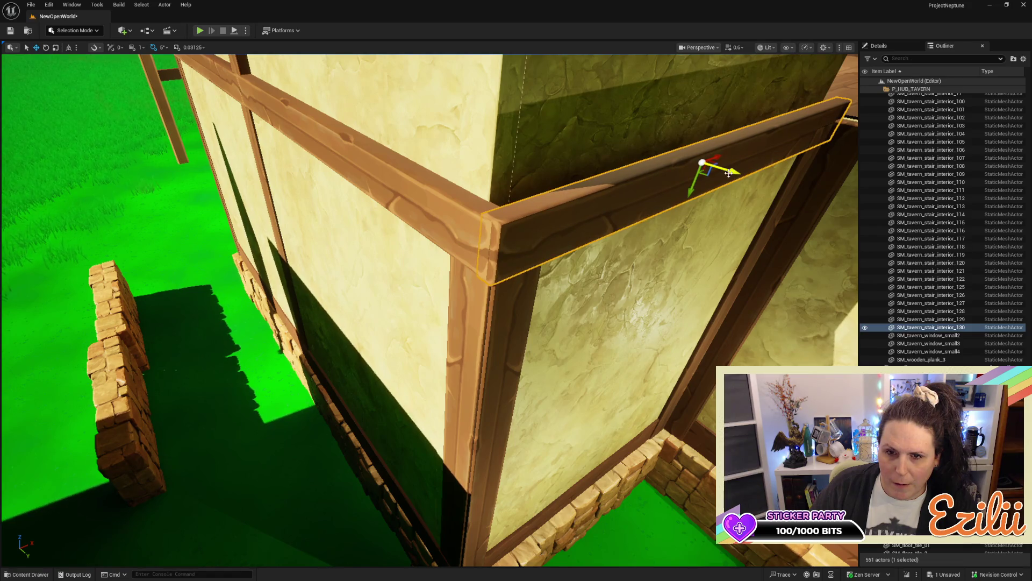
left_click(462, 230)
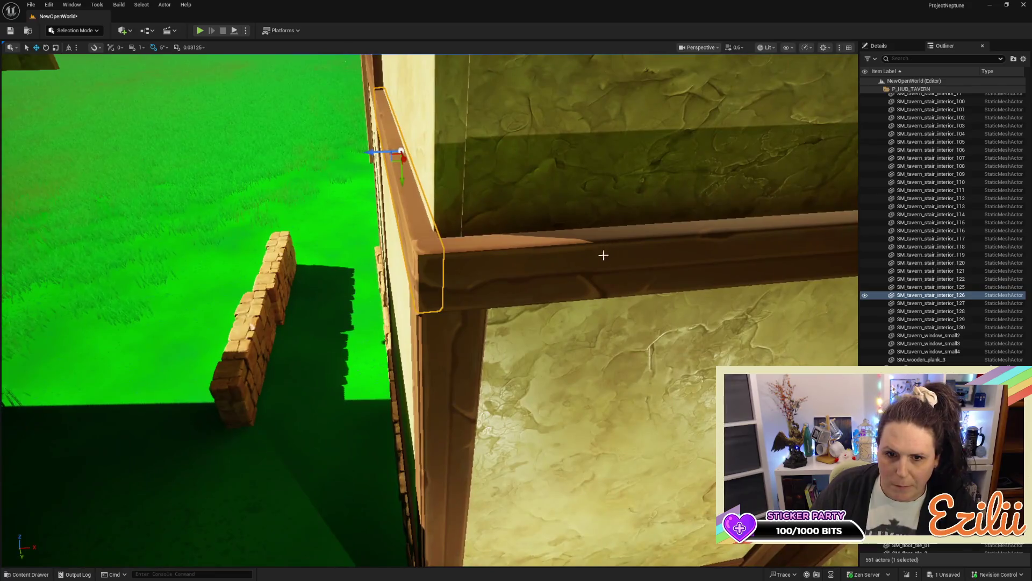
left_click(604, 255)
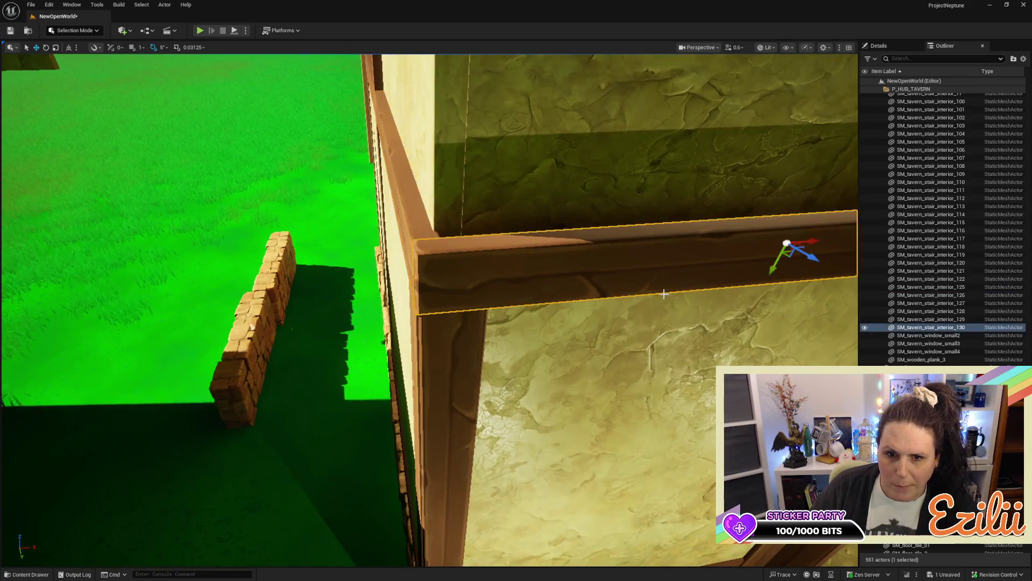
key("d")
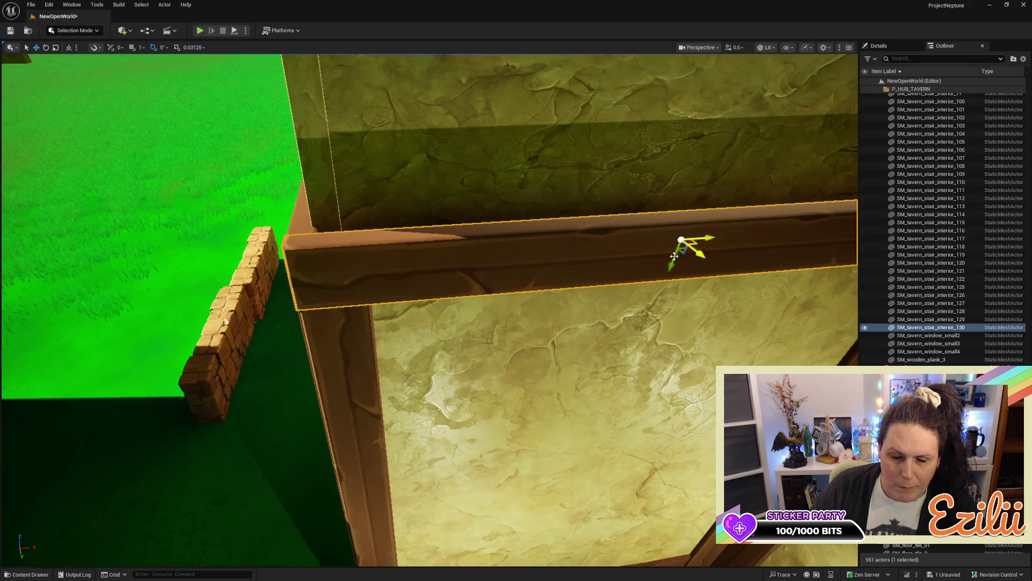
key("a")
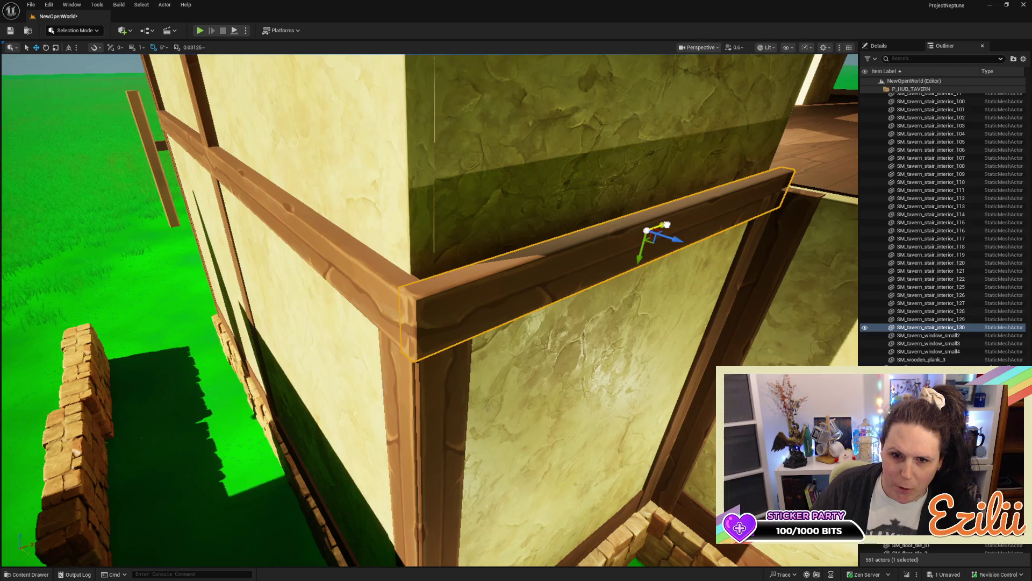
left_click_drag(667, 224, 666, 225)
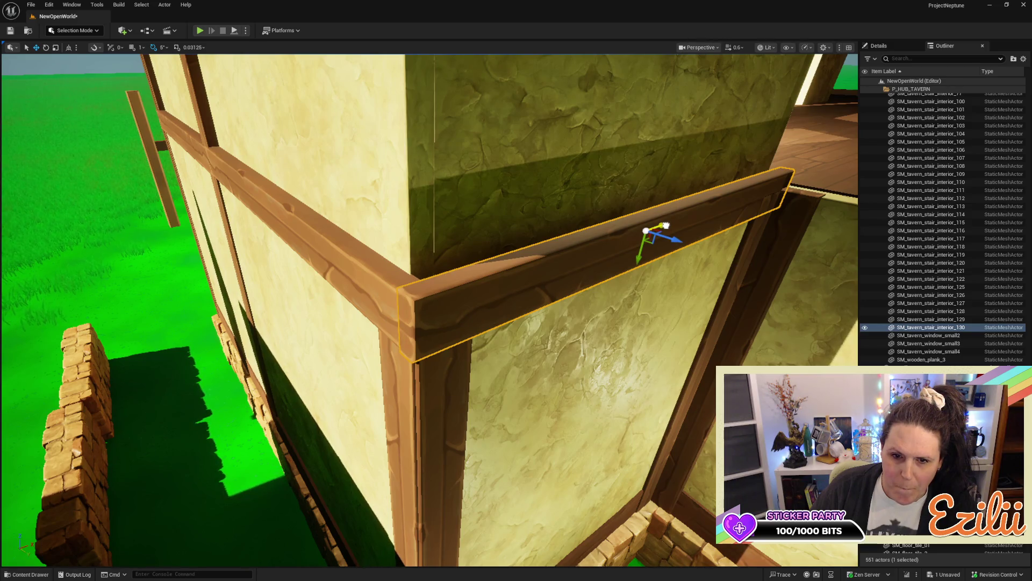
Step: Make a raised copy of the horizontal beam higher up the wall
key("w")
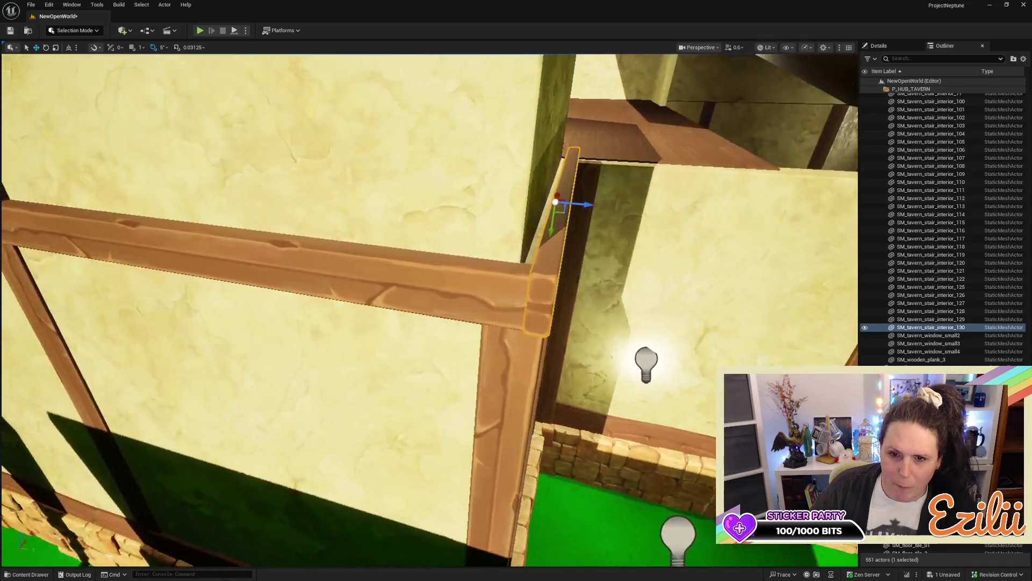
key("e")
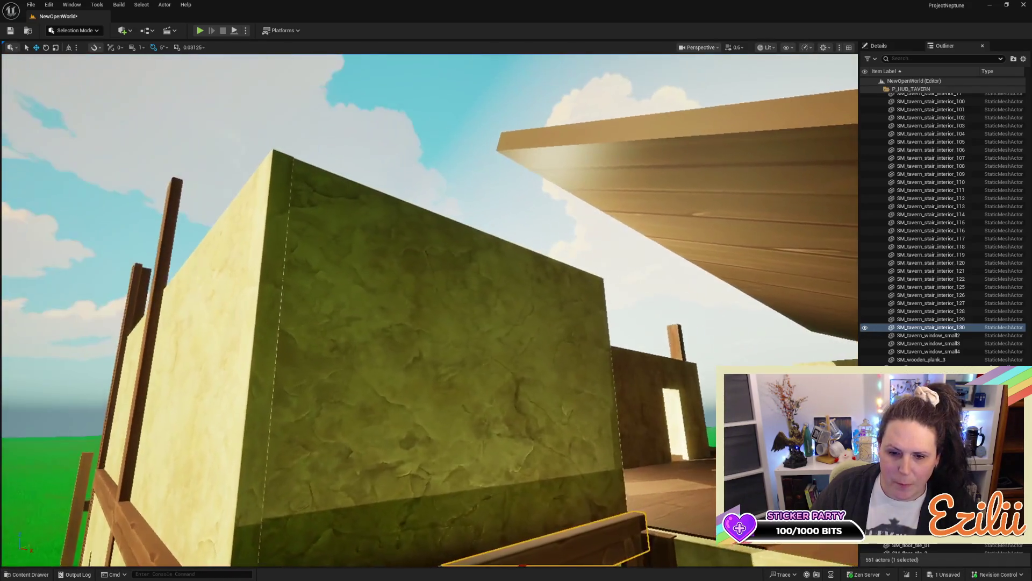
key("w")
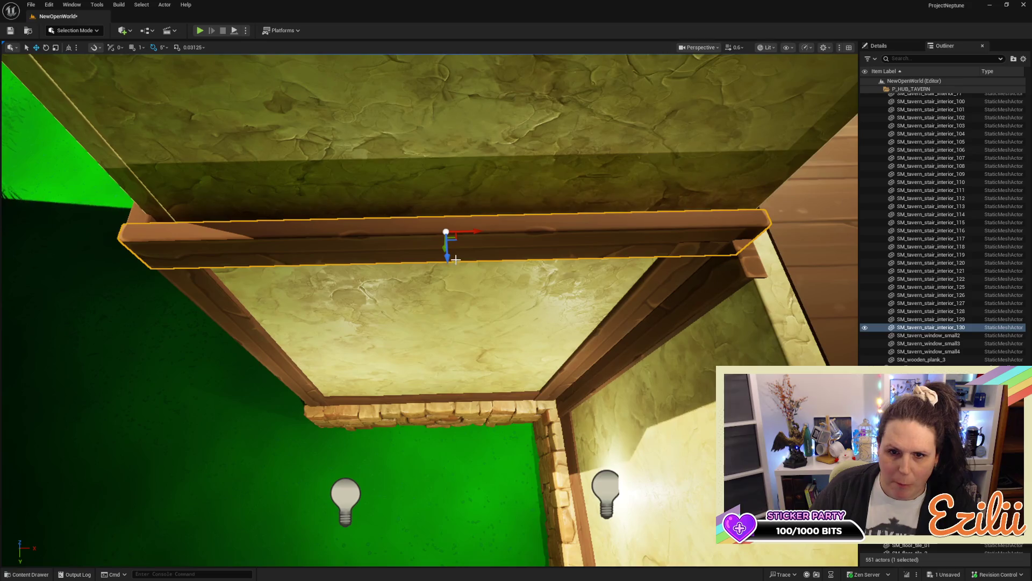
mouse_move(449, 259)
left_mouse_down()
mouse_move(461, 240)
mouse_move(560, 253)
left_mouse_up()
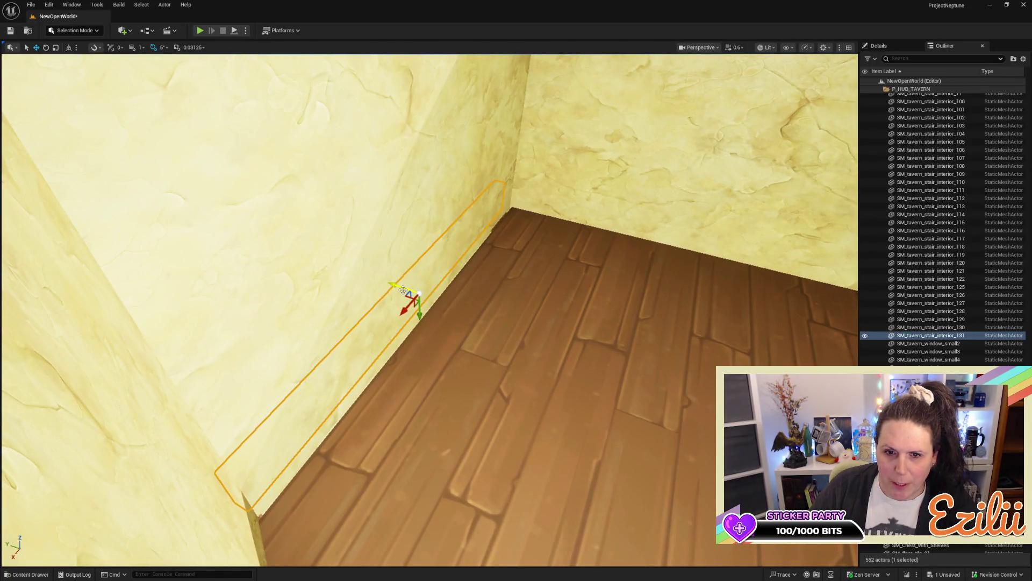
Step: Pull the copied beam out of the wall and rotate it about 185°
left_click_drag(402, 289, 450, 304)
key("e")
left_click_drag(482, 340, 578, 345)
Step: Slide the beam along the wall and stretch it to fit the floor edge as a baseboard
key("w")
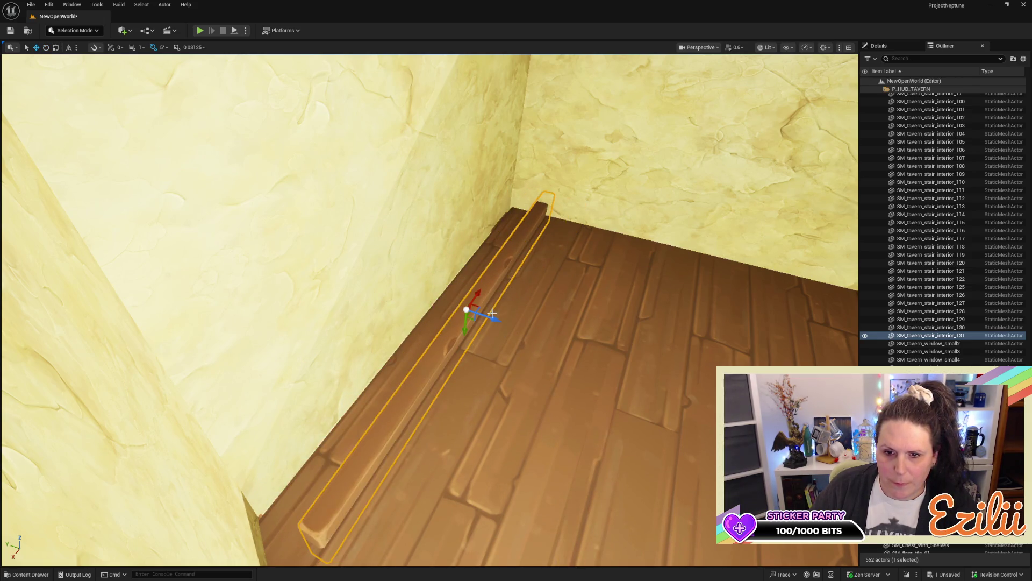
mouse_move(492, 314)
left_mouse_down()
mouse_move(377, 309)
mouse_move(502, 311)
left_mouse_up()
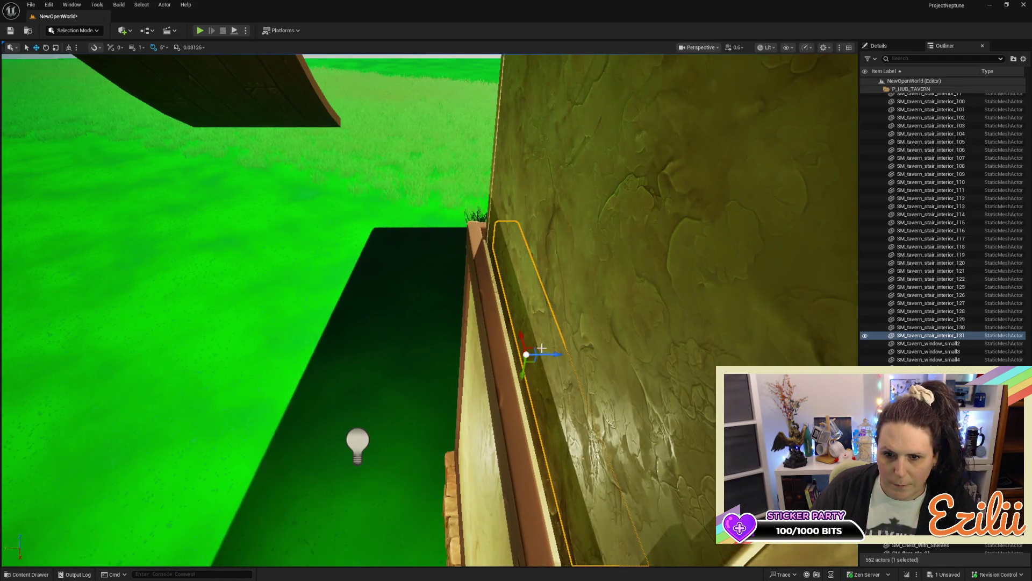
left_click_drag(557, 355, 520, 374)
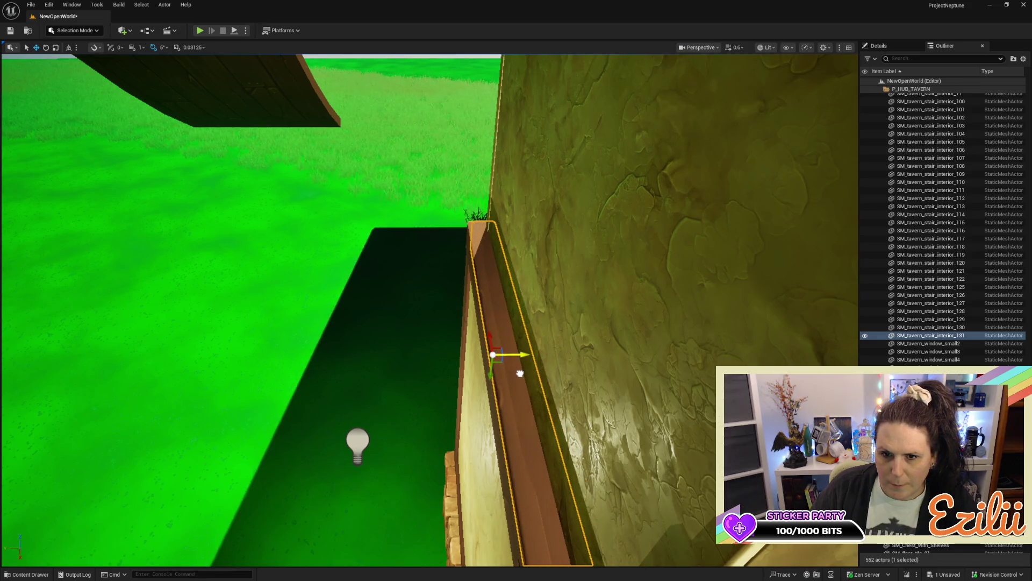
key("f")
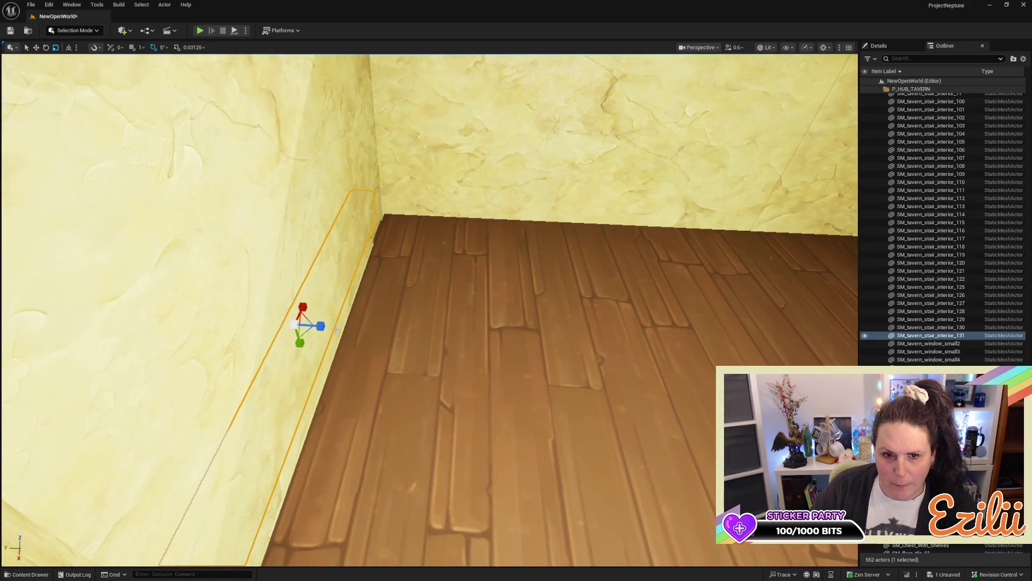
mouse_move(318, 329)
left_mouse_down()
mouse_move(349, 329)
mouse_move(376, 382)
mouse_move(409, 392)
mouse_move(408, 358)
left_mouse_up()
key("f")
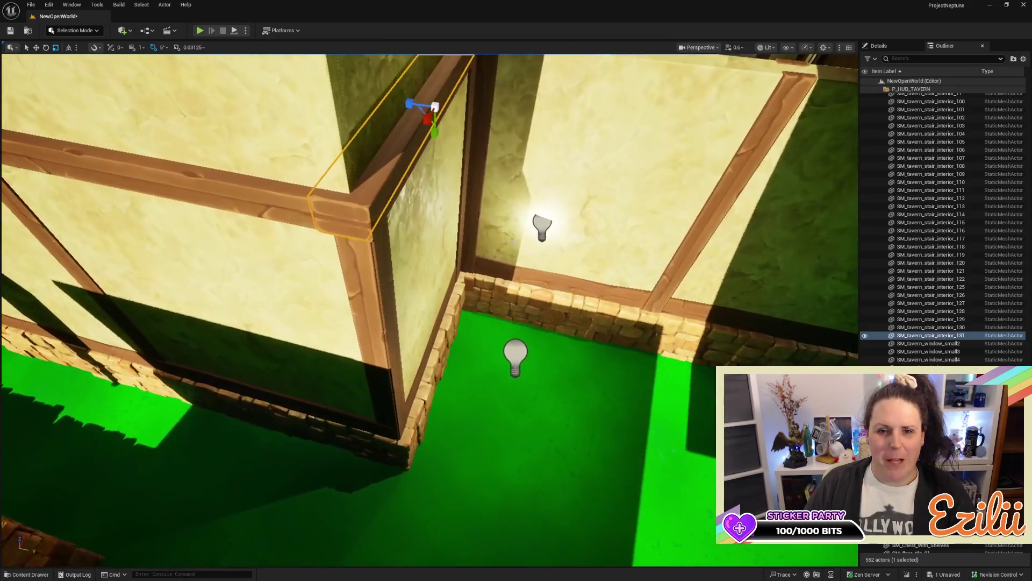
Step: Duplicate the vertical timber post and move the copies into place along the wall corner
left_click(359, 291)
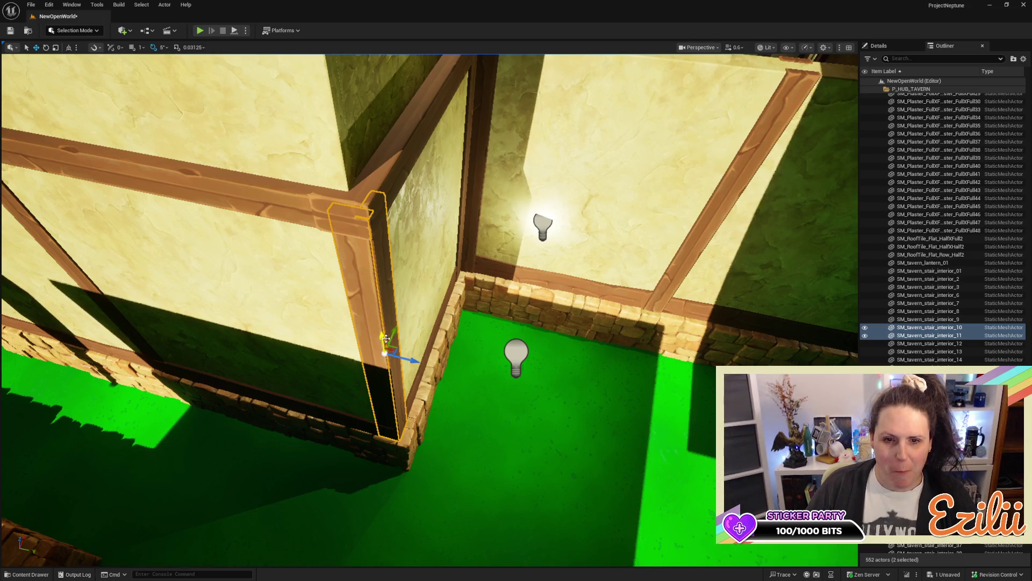
left_click_drag(385, 338, 383, 332)
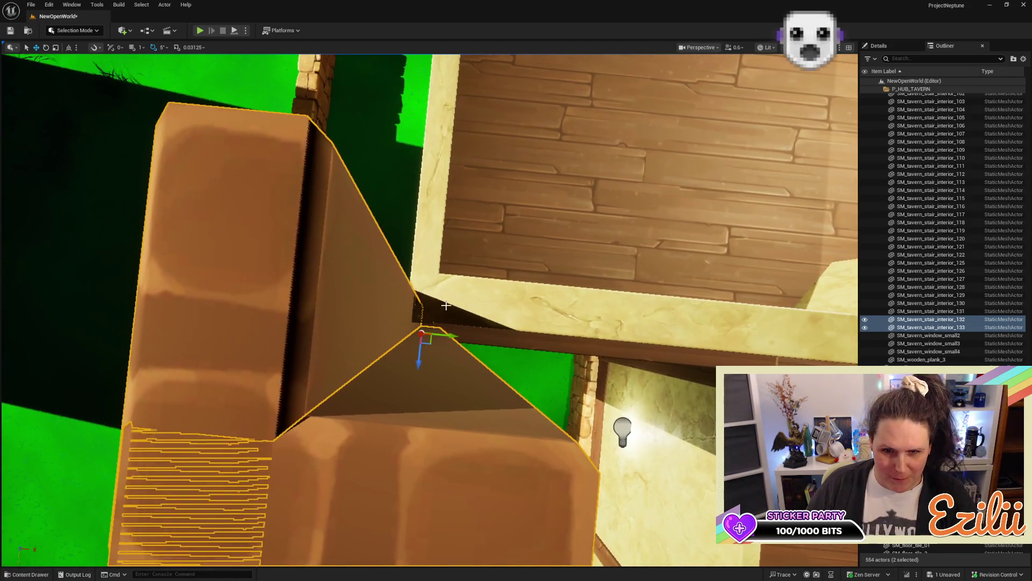
left_click_drag(420, 362, 426, 345)
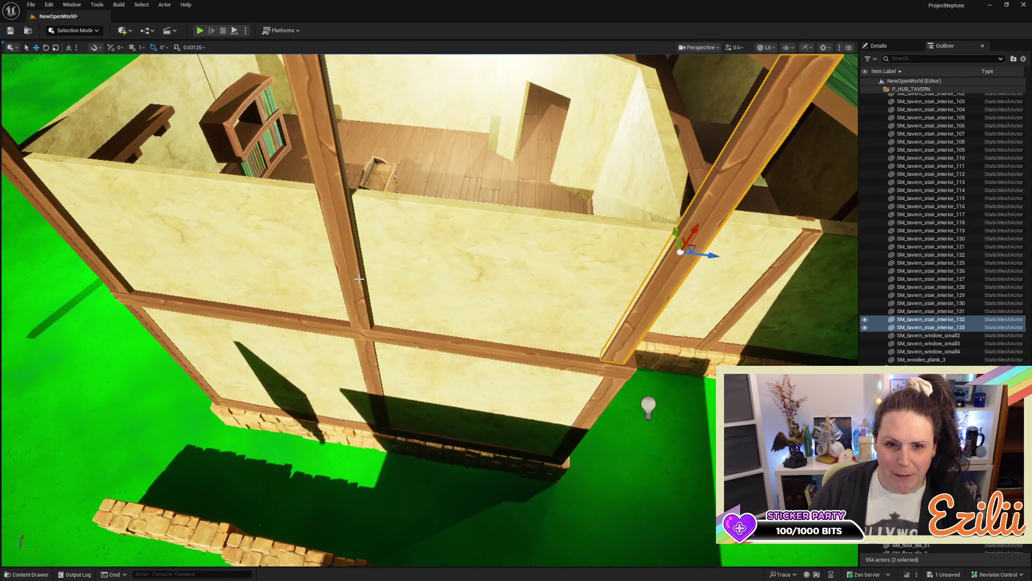
Step: Fly around the tavern exterior to inspect the roof and gable, then select a plaster gable panel
left_click(359, 280)
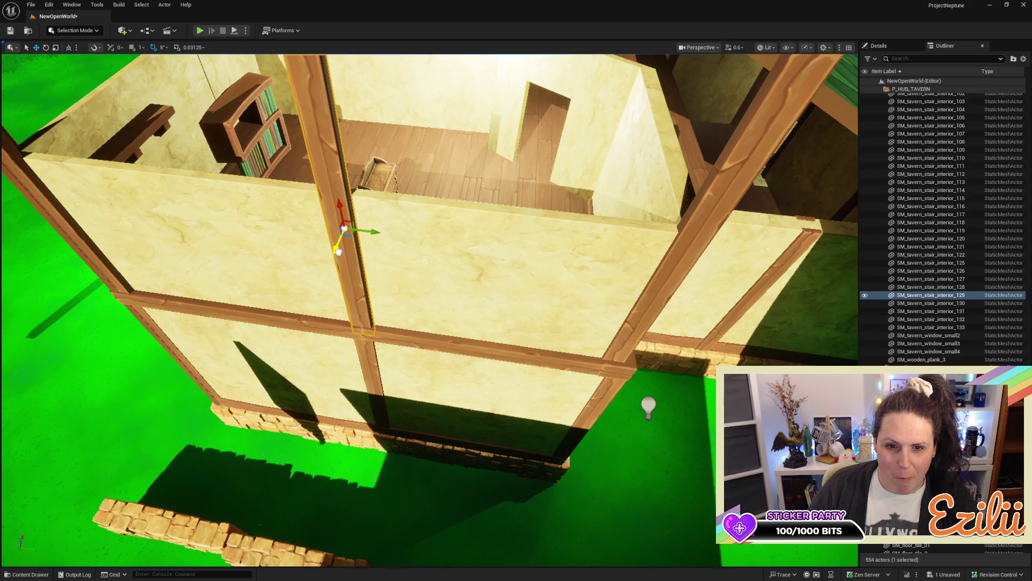
mouse_move(363, 303)
left_mouse_down()
mouse_move(349, 349)
mouse_move(280, 420)
left_mouse_up()
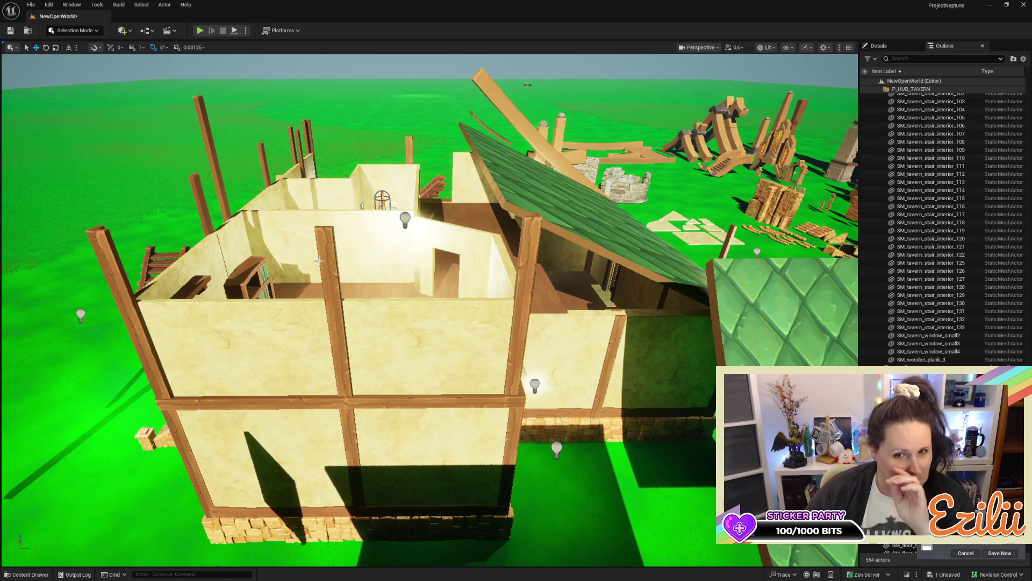
left_click_drag(712, 280, 712, 280)
left_click_drag(535, 333, 535, 333)
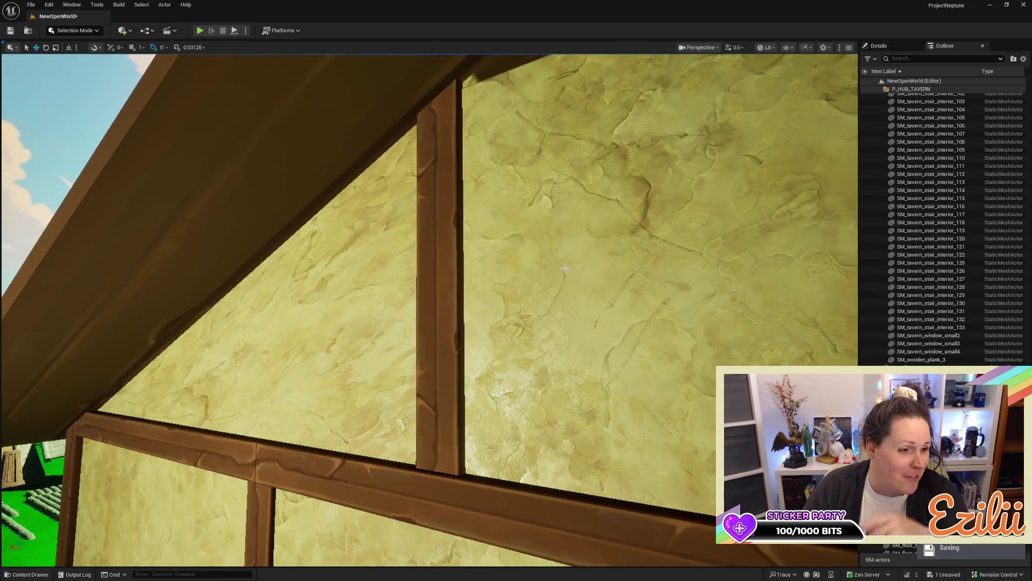
scroll(559, 282, "down", 10)
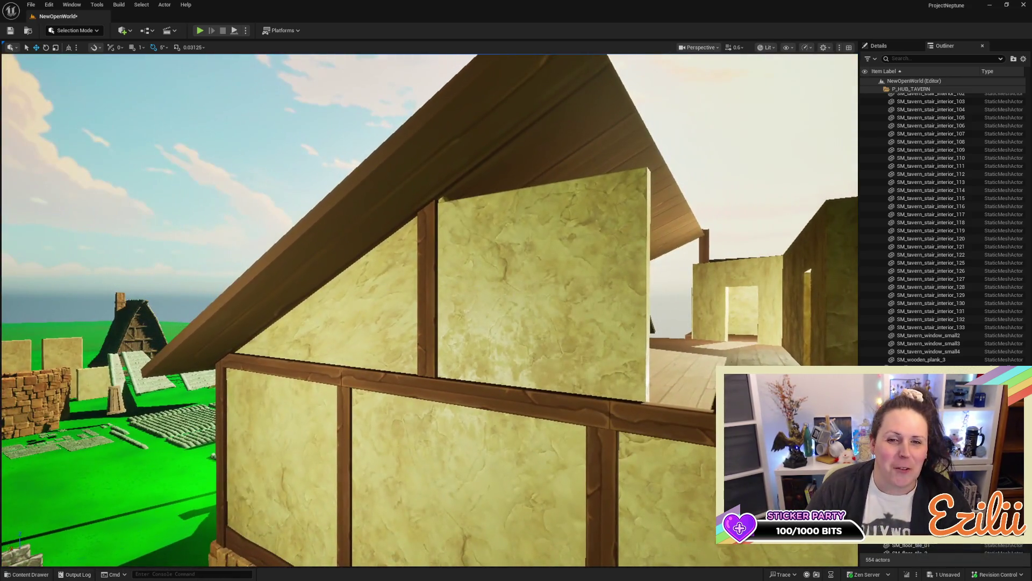
left_click(366, 301)
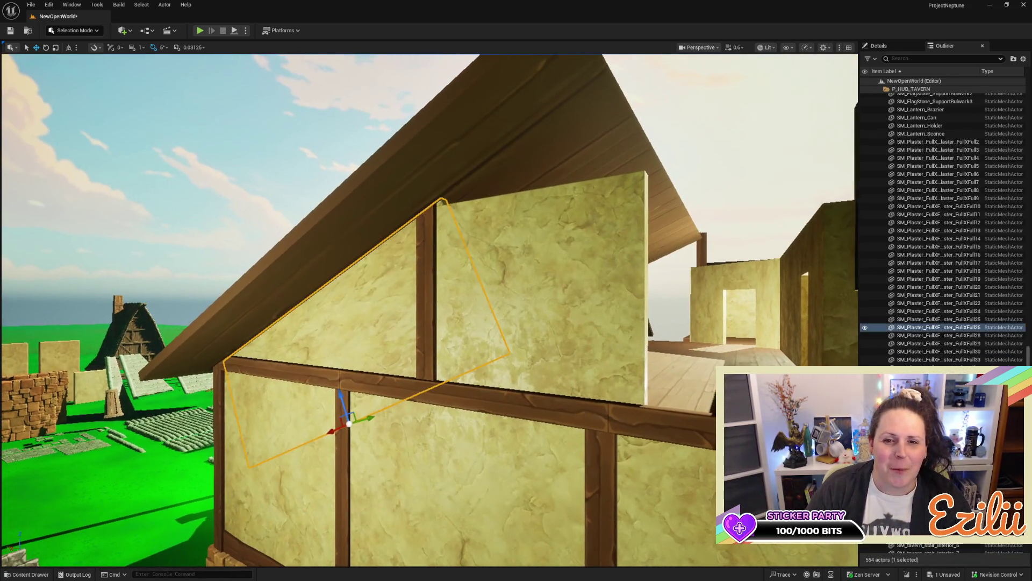
Step: Duplicate the selected plaster panel along its Y axis
left_click_drag(430, 322, 516, 301)
left_click_drag(425, 340, 436, 340)
mouse_move(463, 305)
left_mouse_down()
mouse_move(778, 288)
mouse_move(699, 290)
left_mouse_up()
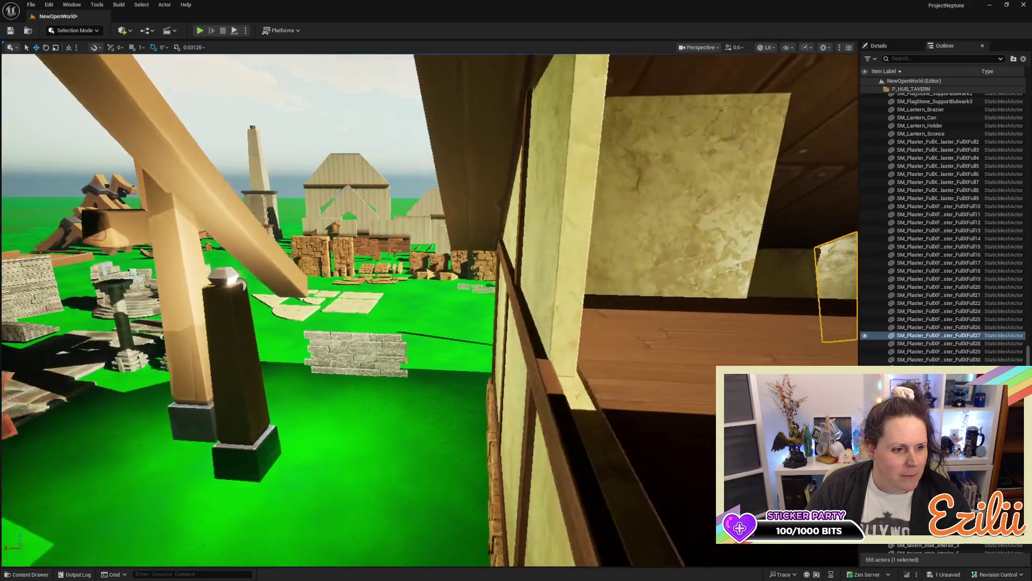
key("f")
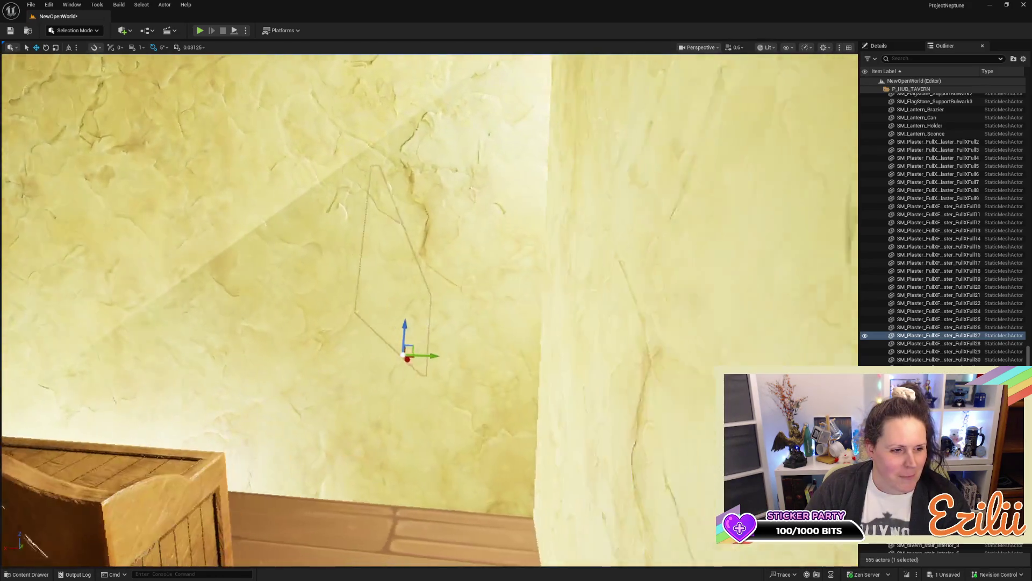
Step: Slide the copied panel into the attic's upper gable wall and check its placement
mouse_move(430, 312)
left_mouse_down()
mouse_move(387, 339)
mouse_move(467, 342)
left_mouse_up()
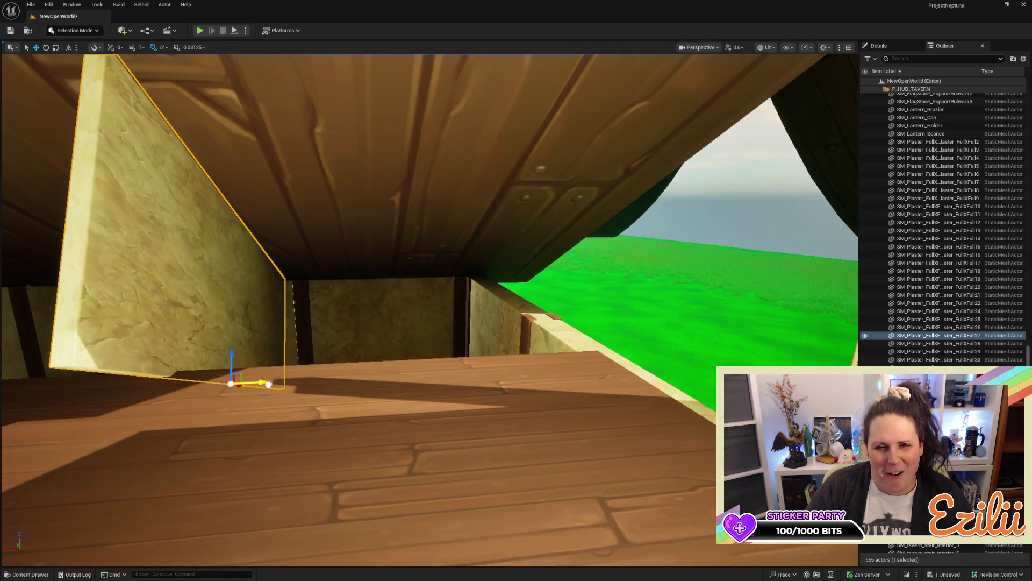
left_click_drag(269, 384, 472, 396)
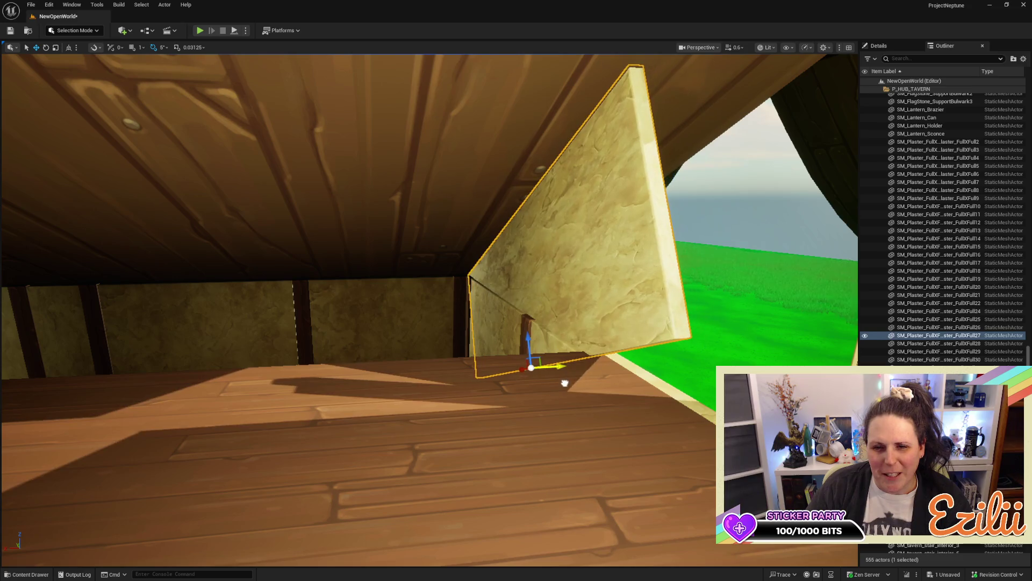
left_click_drag(430, 323, 302, 333)
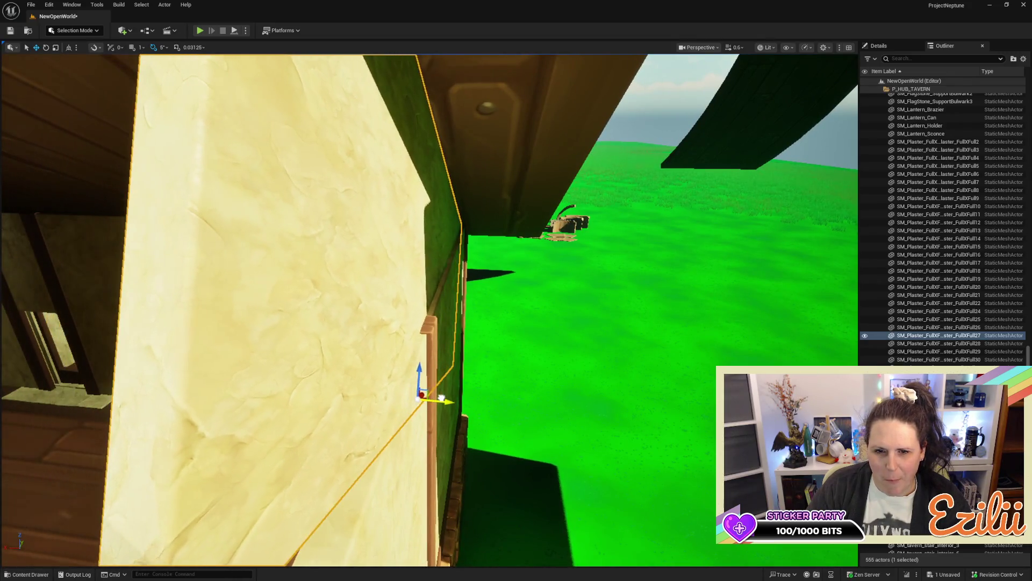
mouse_move(458, 399)
left_mouse_down()
mouse_move(430, 376)
mouse_move(387, 371)
mouse_move(338, 414)
mouse_move(320, 371)
mouse_move(312, 387)
mouse_move(317, 371)
mouse_move(312, 393)
mouse_move(323, 377)
mouse_move(657, 340)
left_mouse_up()
left_click(657, 341)
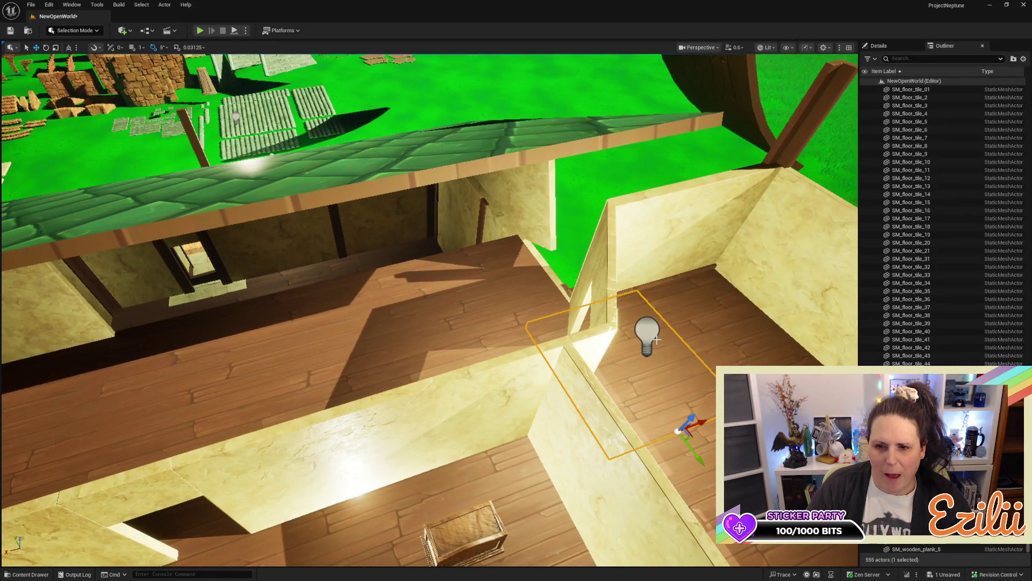
Step: Copy BUILD_PointLight_8 into BUILD_PointLight_9 and slide it left along the upper wall beam
left_click(651, 333)
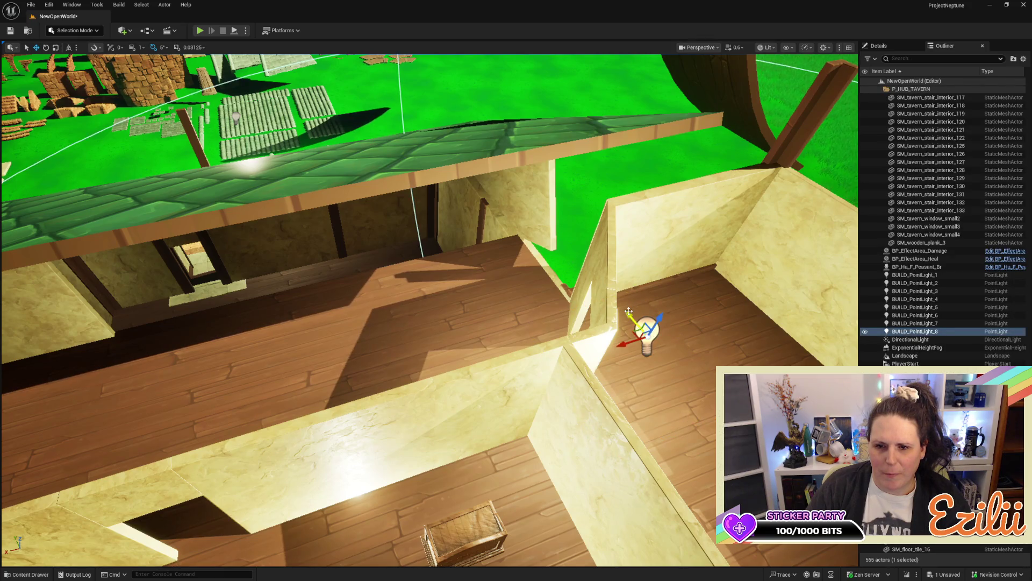
left_click_drag(629, 311, 573, 250, "alt")
mouse_move(444, 141)
left_mouse_down()
mouse_move(146, 188)
mouse_move(178, 208)
left_mouse_up()
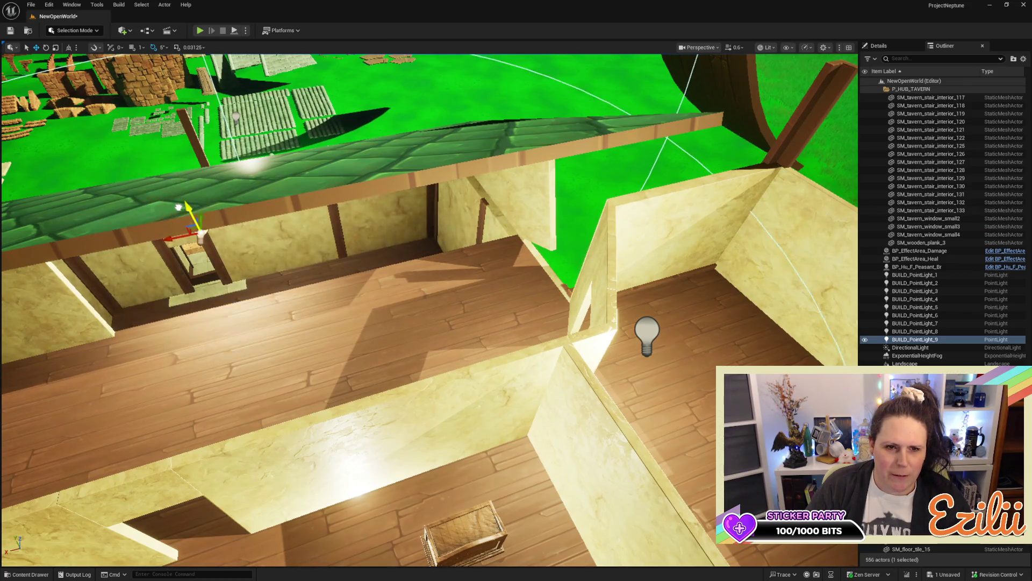
mouse_move(430, 312)
left_mouse_down()
mouse_move(430, 247)
mouse_move(431, 280)
mouse_move(419, 264)
mouse_move(430, 247)
mouse_move(409, 244)
mouse_move(419, 353)
mouse_move(572, 292)
mouse_move(560, 354)
left_mouse_up()
left_click_drag(545, 313, 535, 290)
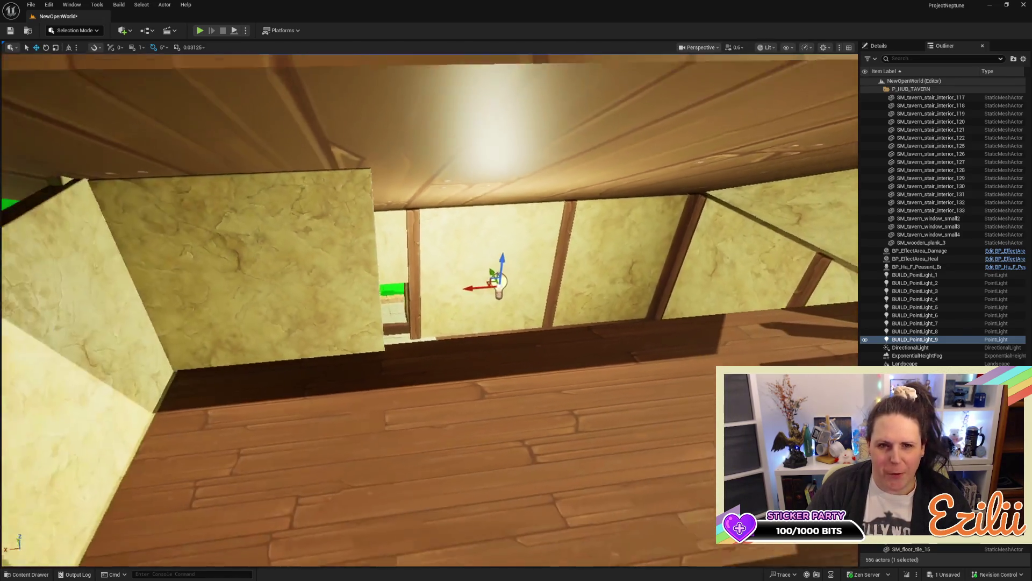
scroll(337, 292, "down", 2)
left_click(242, 269)
mouse_move(242, 269)
left_mouse_down()
mouse_move(320, 264)
mouse_move(318, 242)
left_mouse_up()
mouse_move(188, 373)
left_mouse_down()
mouse_move(403, 396)
mouse_move(384, 412)
left_mouse_up()
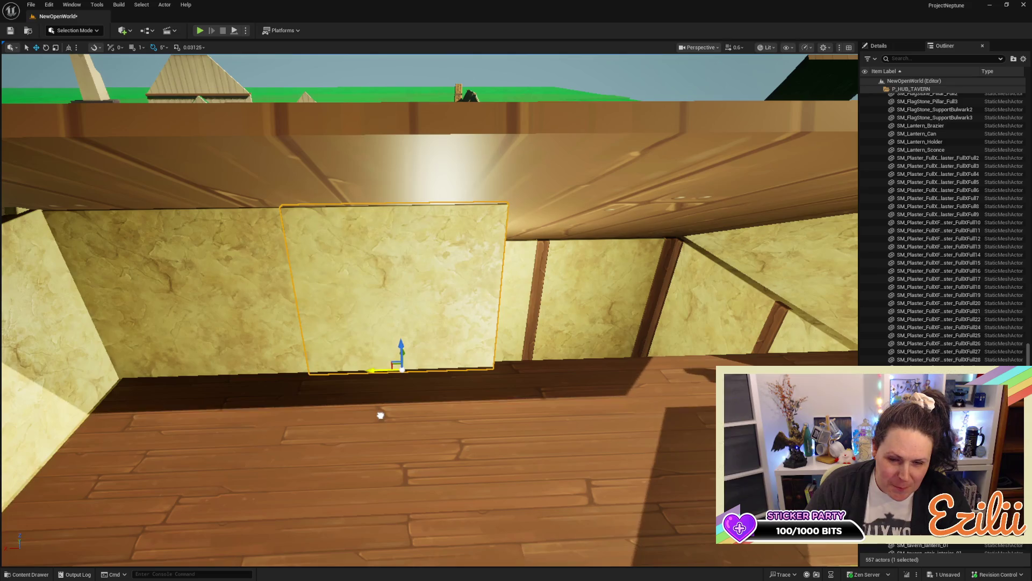
left_click_drag(373, 375, 550, 393)
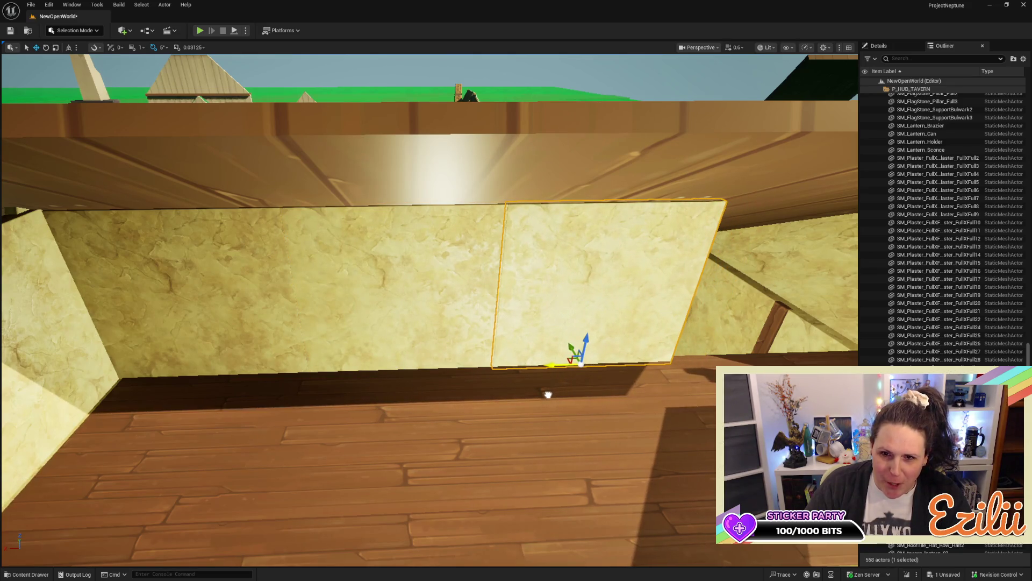
mouse_move(546, 398)
left_mouse_down()
mouse_move(343, 354)
mouse_move(543, 363)
mouse_move(526, 370)
mouse_move(436, 358)
mouse_move(663, 348)
mouse_move(627, 349)
mouse_move(620, 381)
mouse_move(594, 357)
left_mouse_up()
key("Delete")
left_click(502, 290)
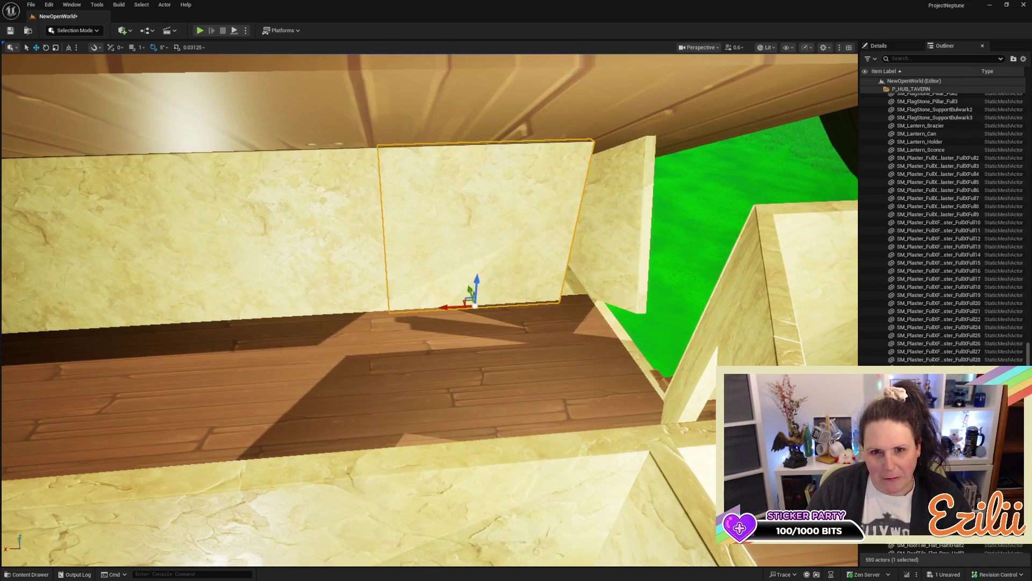
left_click_drag(577, 301, 597, 301)
scroll(597, 293, "down", 3)
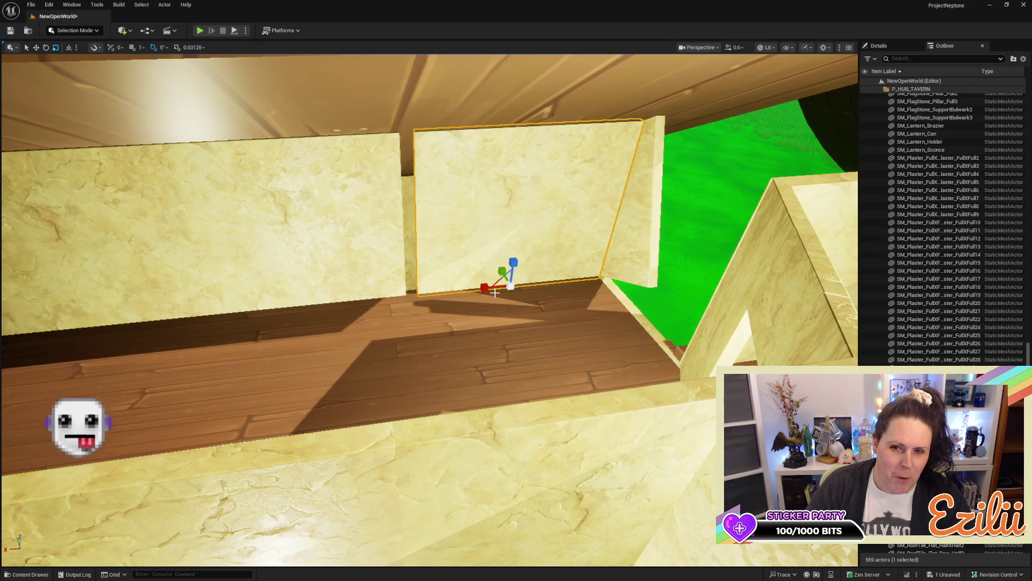
left_click_drag(485, 290, 484, 292)
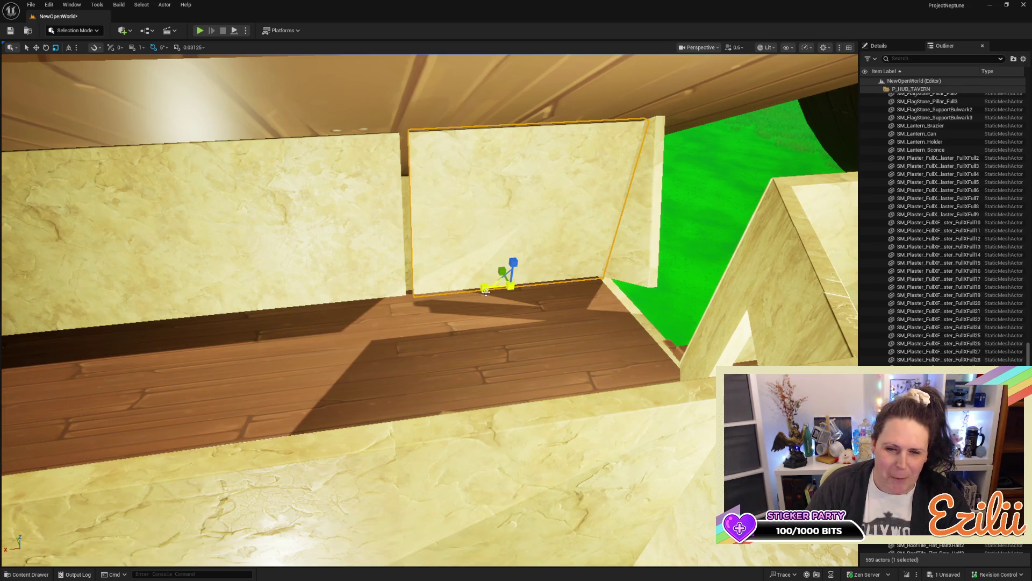
scroll(485, 291, "down", 5)
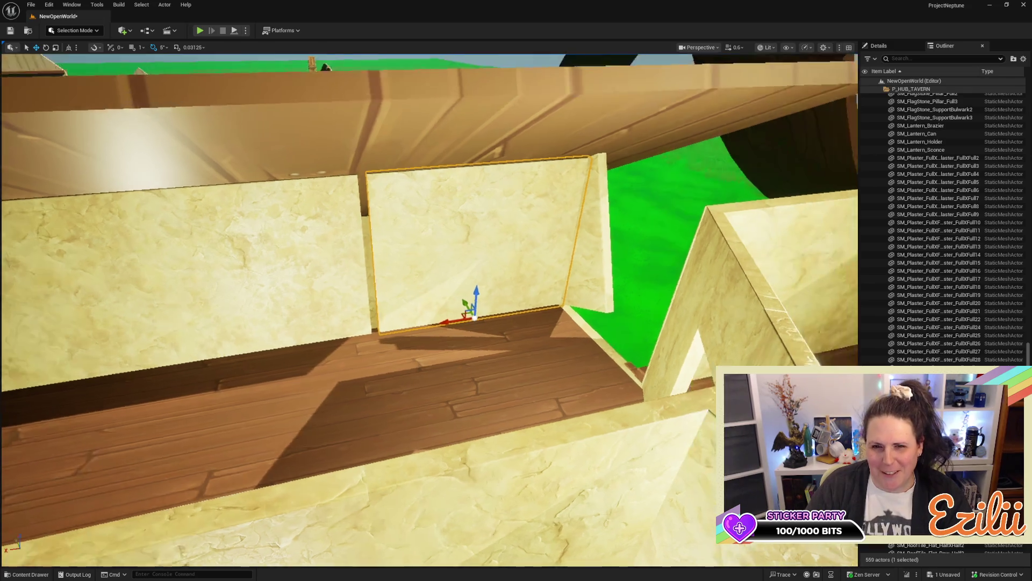
scroll(486, 291, "up", 8)
scroll(429, 310, "up", 3)
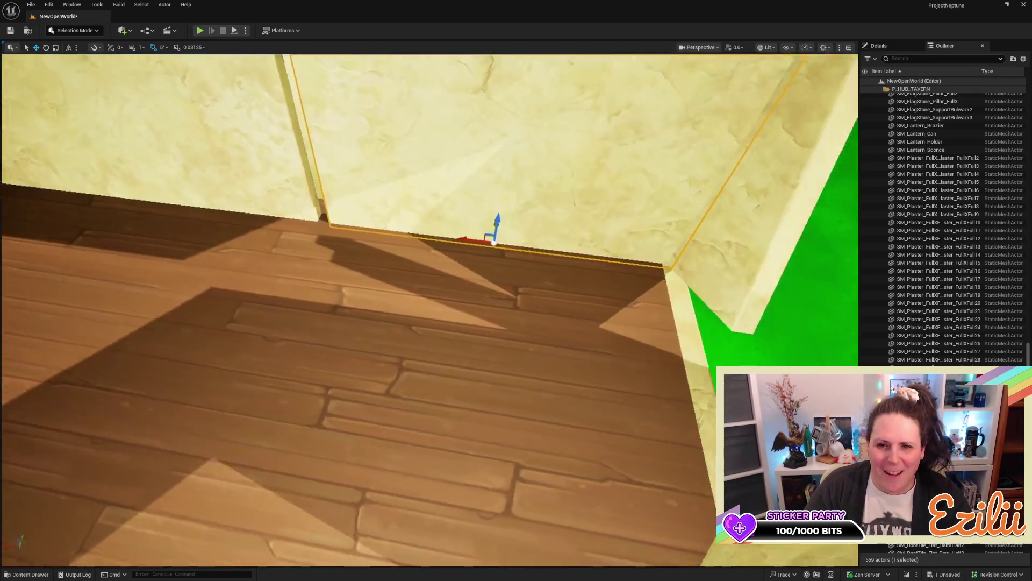
mouse_move(383, 260)
left_mouse_down()
mouse_move(368, 270)
mouse_move(382, 280)
mouse_move(378, 265)
mouse_move(403, 261)
mouse_move(383, 273)
mouse_move(386, 255)
mouse_move(432, 287)
left_mouse_up()
key("r")
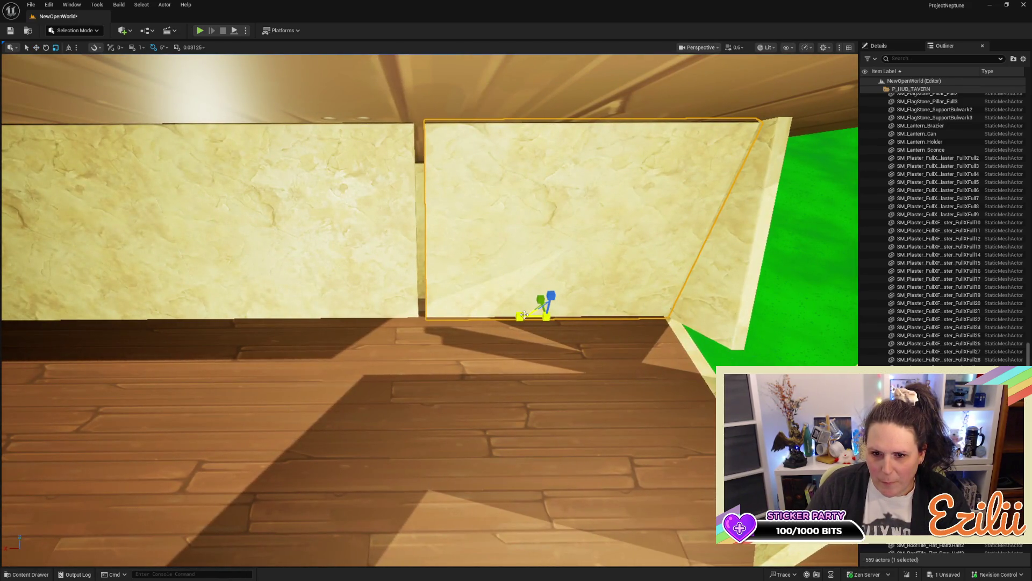
left_click(523, 316)
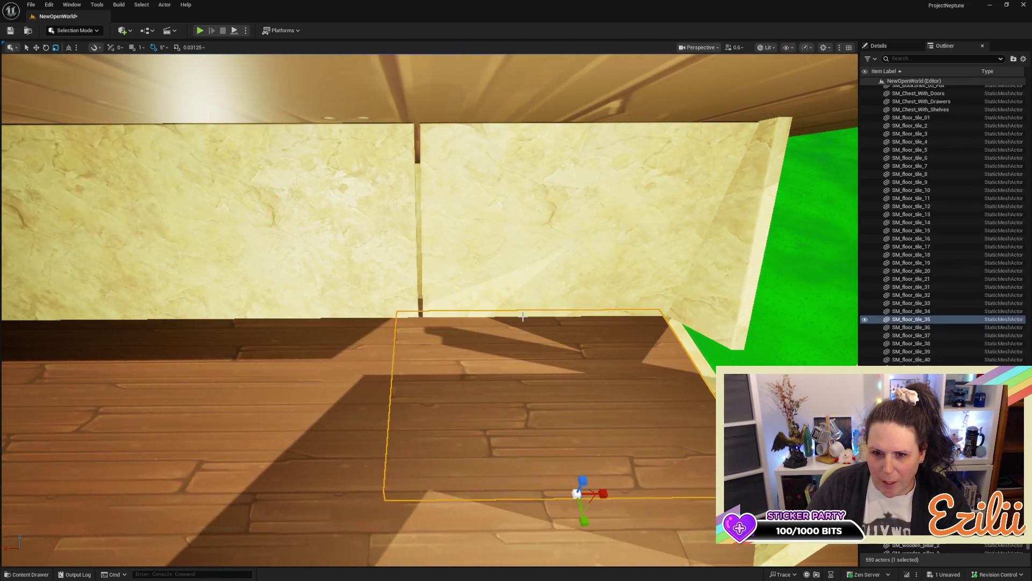
left_click(530, 271)
key("e")
key("w")
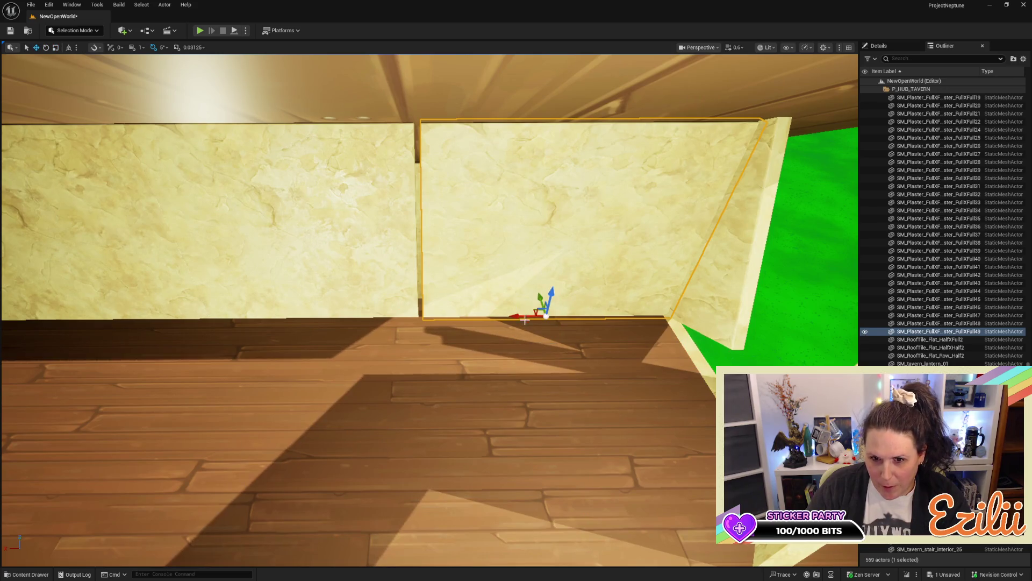
left_click_drag(513, 328, 582, 358)
left_click_drag(427, 272, 475, 284)
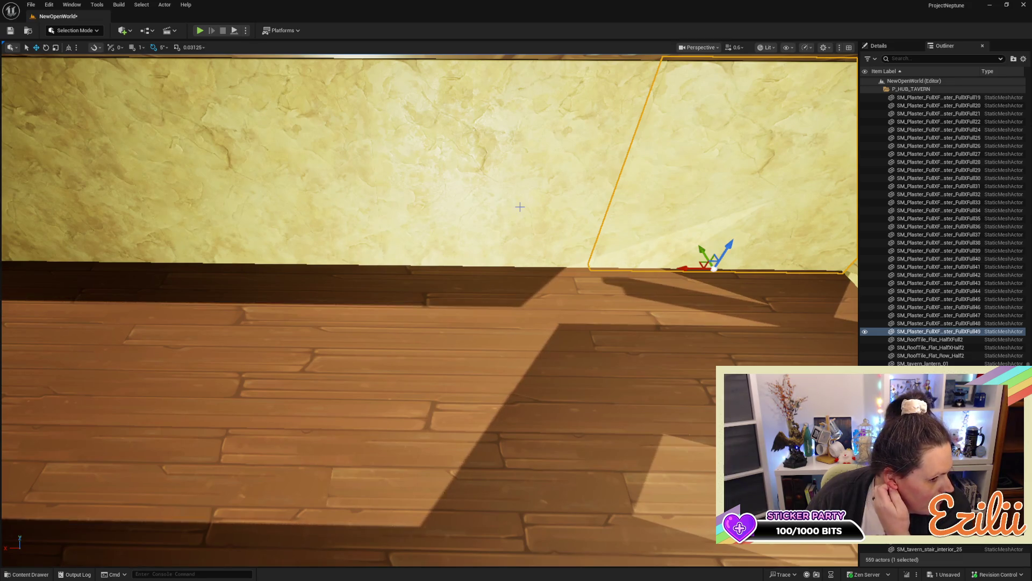
left_click(623, 113)
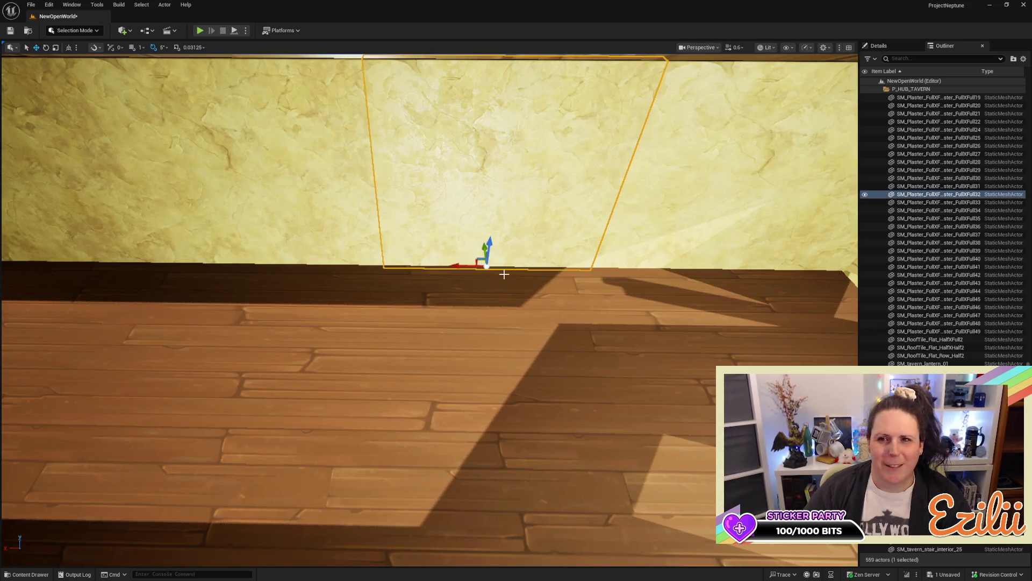
scroll(430, 311, "down", 5)
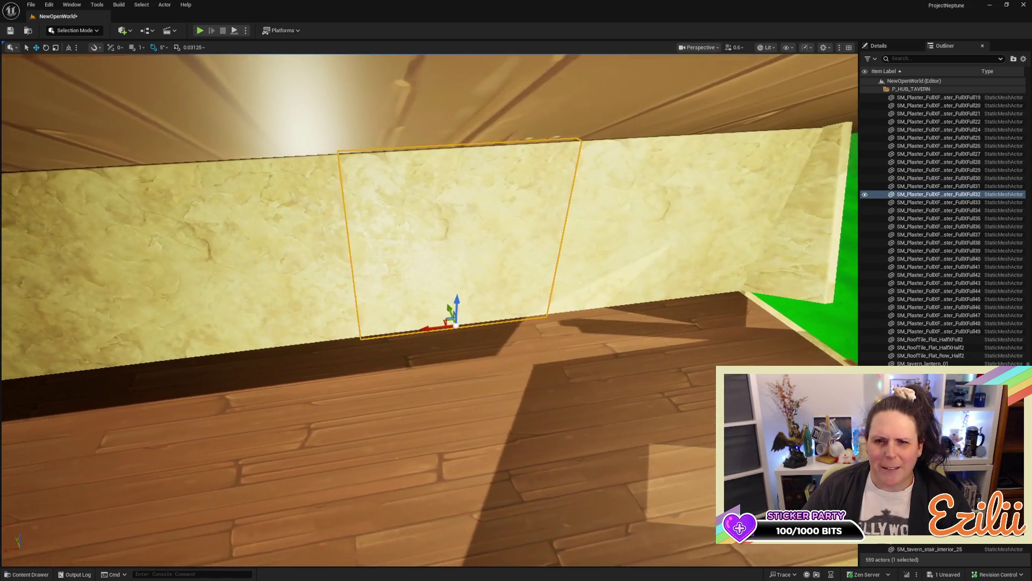
scroll(430, 310, "up", 5)
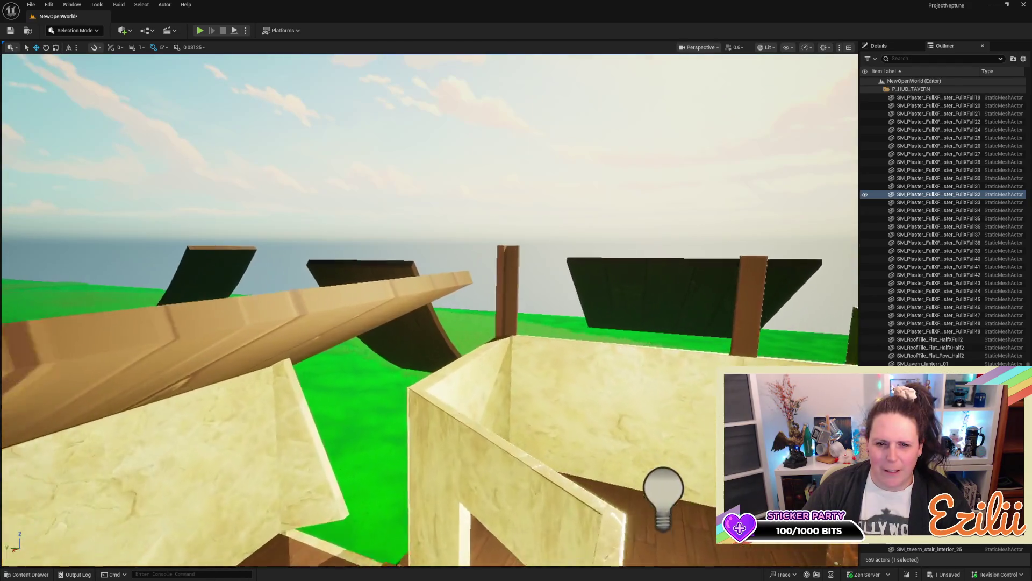
Step: Inspect the upper and lower plaster wall panels from around the tavern interior
scroll(430, 311, "down", 3)
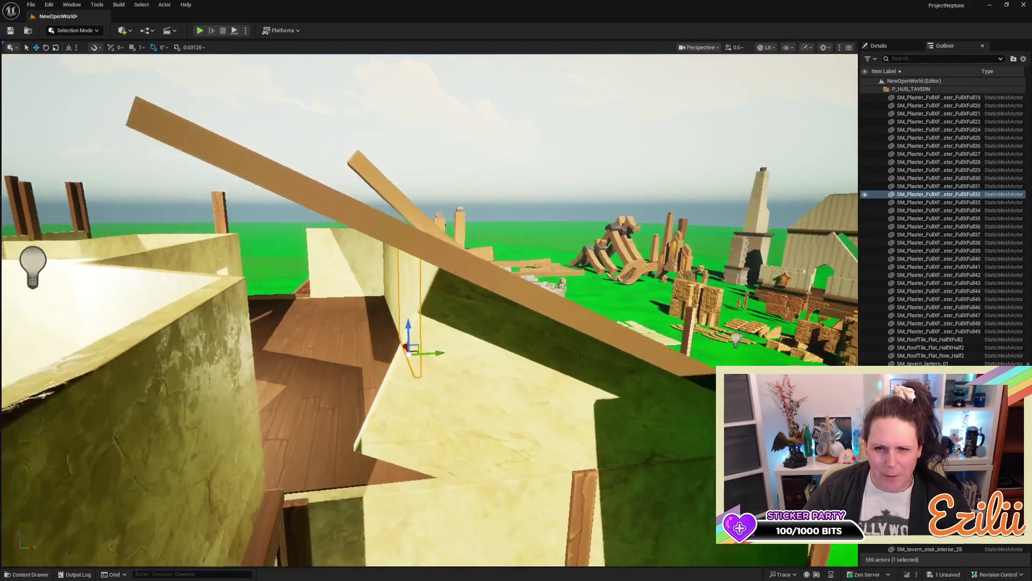
left_click(484, 333)
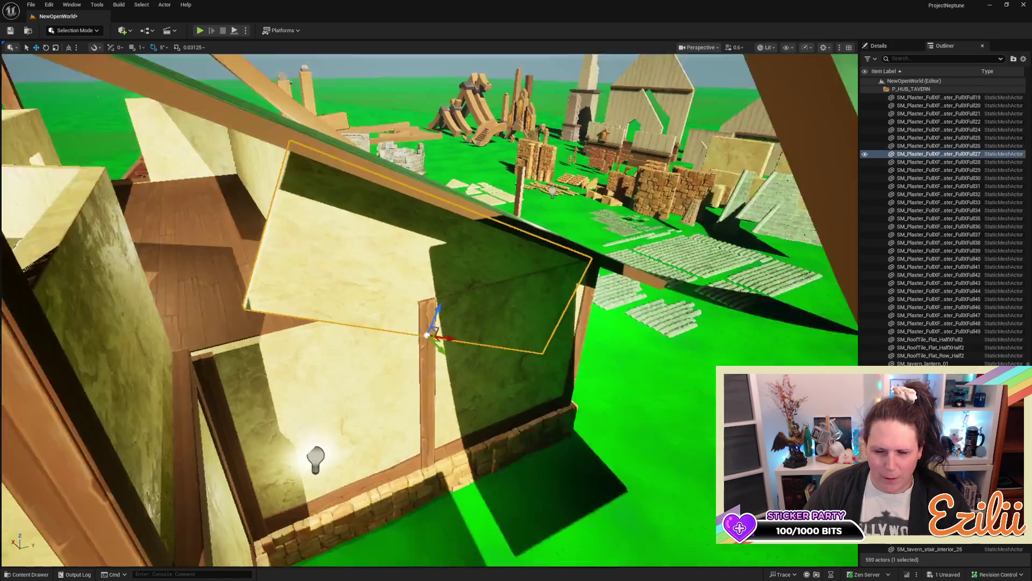
scroll(430, 311, "up", 4)
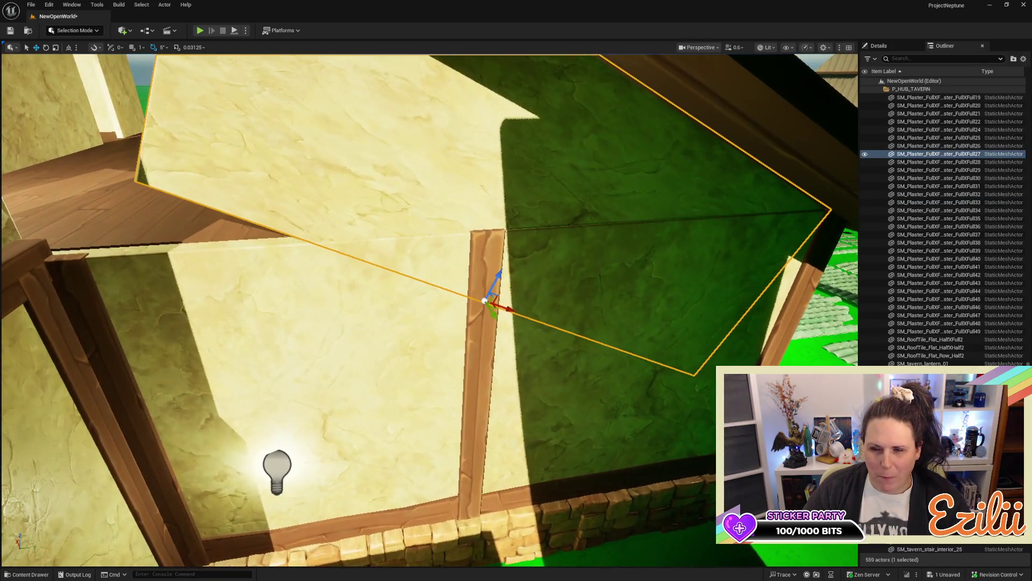
mouse_move(489, 372)
left_mouse_down()
mouse_move(419, 372)
mouse_move(489, 372)
left_mouse_up()
left_click(476, 397)
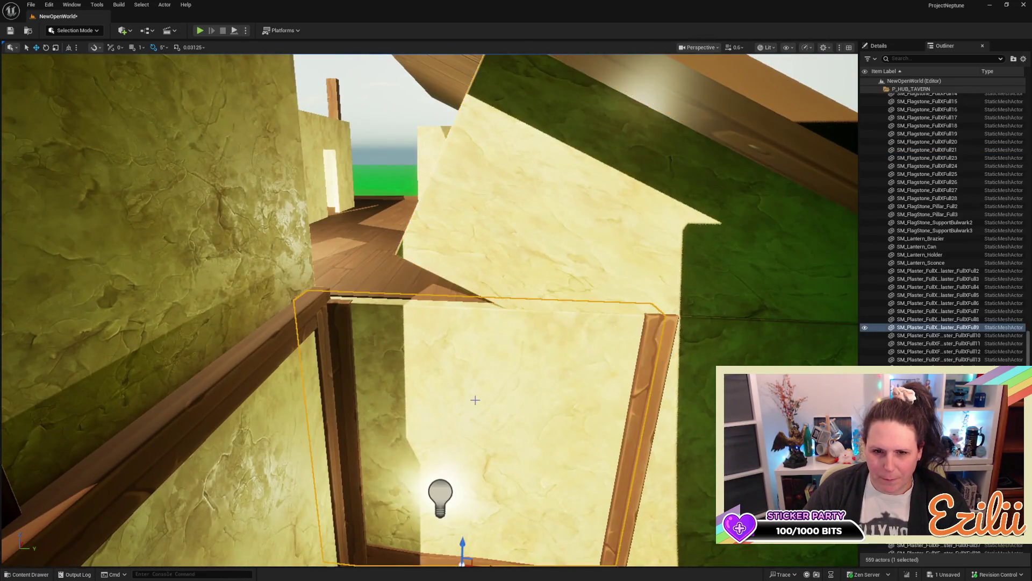
mouse_move(498, 431)
left_mouse_down()
mouse_move(452, 430)
mouse_move(451, 360)
mouse_move(436, 312)
left_mouse_up()
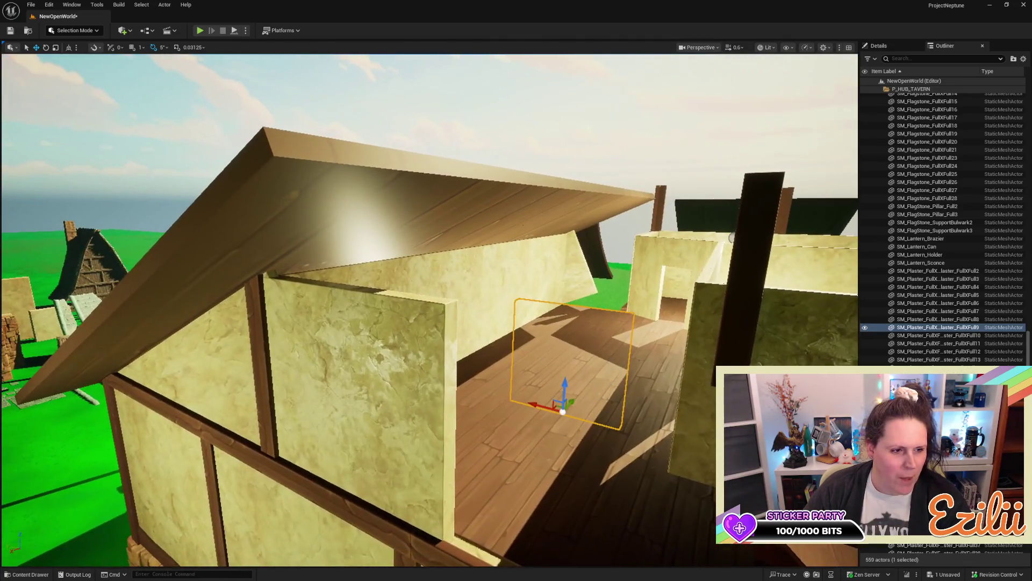
left_click_drag(345, 360, 355, 354)
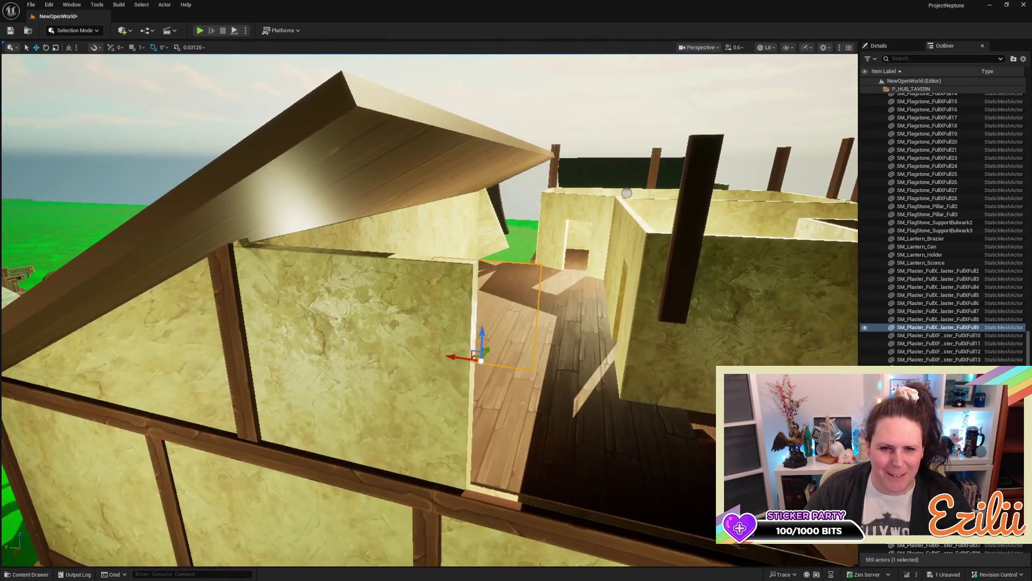
Step: Drop the front plaster panel down over the baseboard and scale it taller in Z
left_click(350, 334)
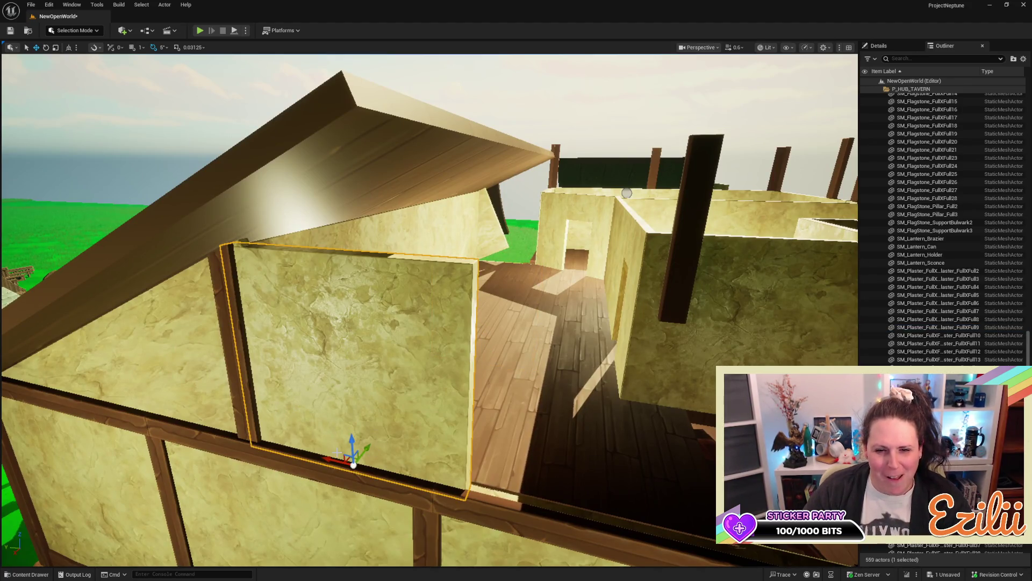
left_click_drag(354, 441, 344, 432)
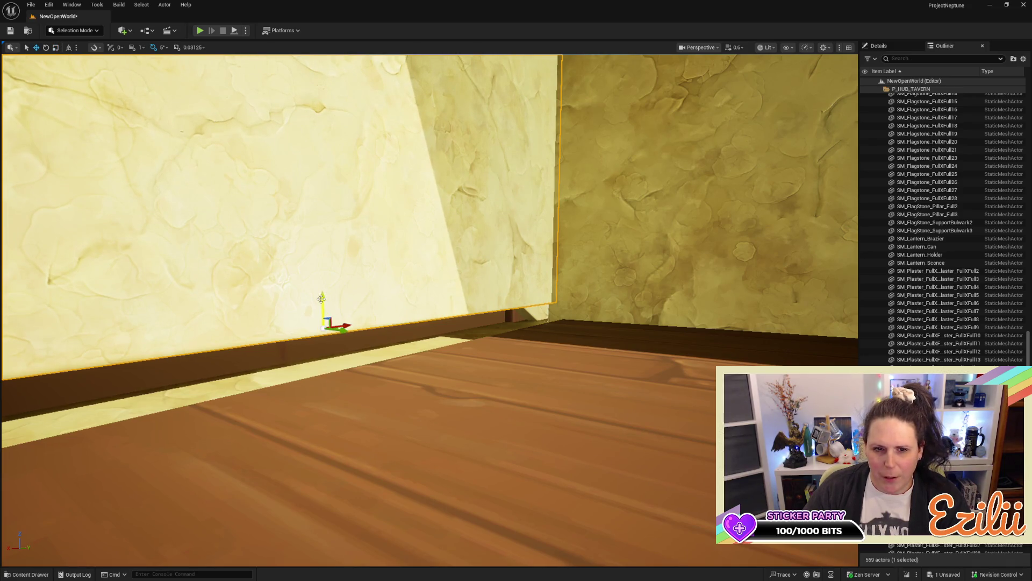
mouse_move(321, 300)
left_mouse_down()
mouse_move(316, 336)
mouse_move(301, 328)
mouse_move(333, 301)
mouse_move(323, 280)
mouse_move(344, 269)
mouse_move(334, 280)
mouse_move(354, 290)
mouse_move(338, 285)
mouse_move(355, 215)
mouse_move(333, 312)
mouse_move(349, 290)
left_mouse_up()
left_click_drag(594, 498, 597, 500)
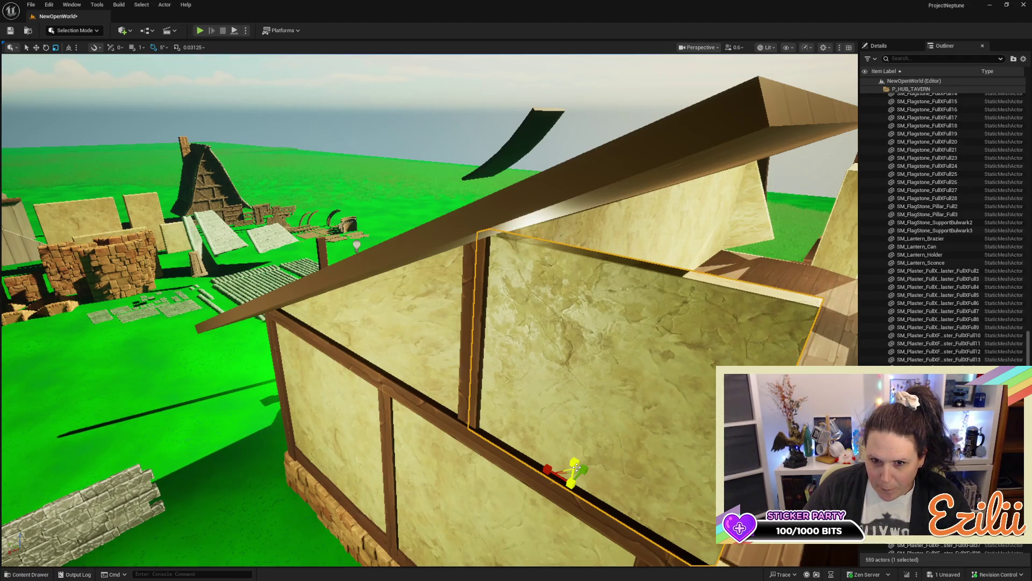
mouse_move(577, 467)
left_mouse_down()
mouse_move(543, 436)
mouse_move(288, 351)
left_mouse_up()
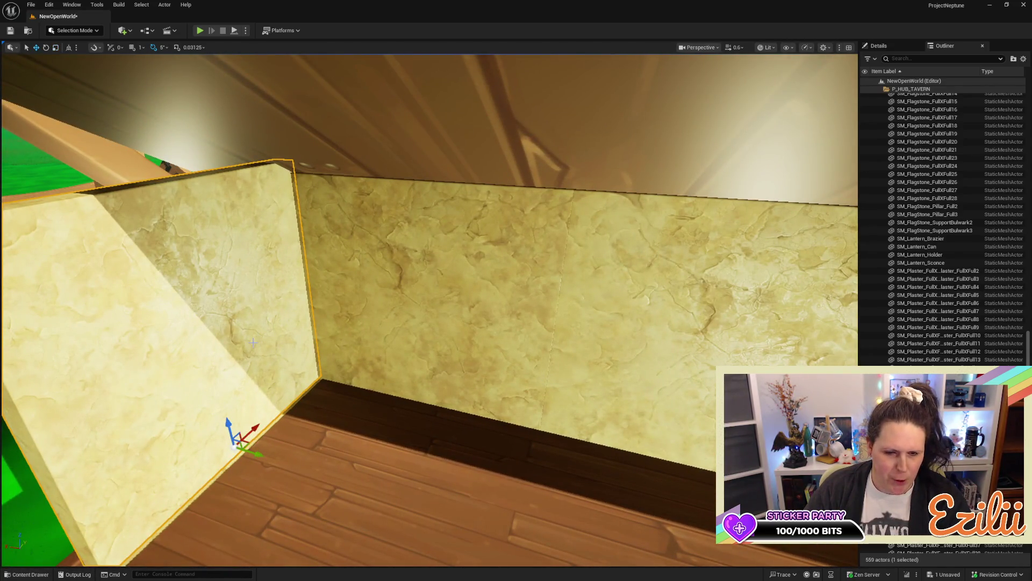
Step: Alt-drag a copy of the plaster wall beside the upper-room partition and check it from above
mouse_move(254, 456)
left_mouse_down()
mouse_move(623, 457)
mouse_move(230, 454)
mouse_move(391, 452)
left_mouse_up()
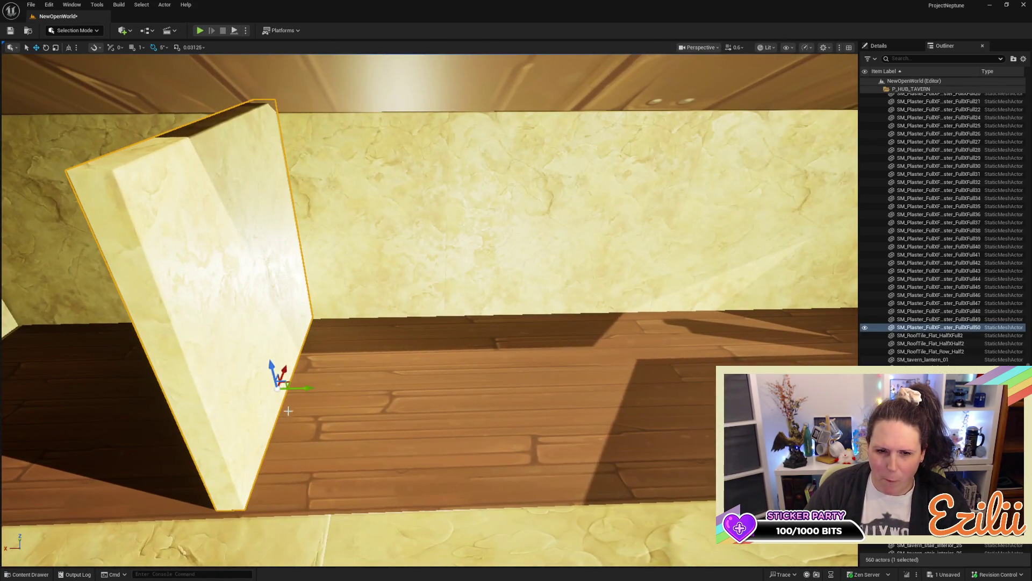
mouse_move(306, 395)
left_mouse_down()
mouse_move(401, 396)
mouse_move(454, 374)
mouse_move(610, 365)
mouse_move(592, 285)
mouse_move(538, 298)
mouse_move(447, 235)
mouse_move(455, 222)
mouse_move(431, 204)
mouse_move(440, 178)
mouse_move(408, 231)
mouse_move(515, 264)
left_mouse_up()
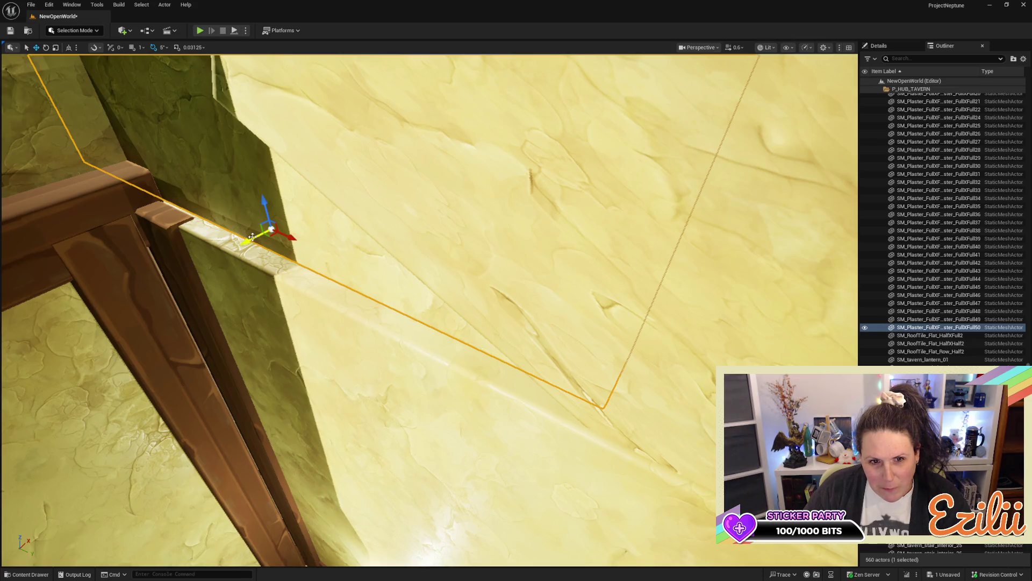
left_click_drag(515, 264, 501, 271)
left_click_drag(236, 244, 236, 243)
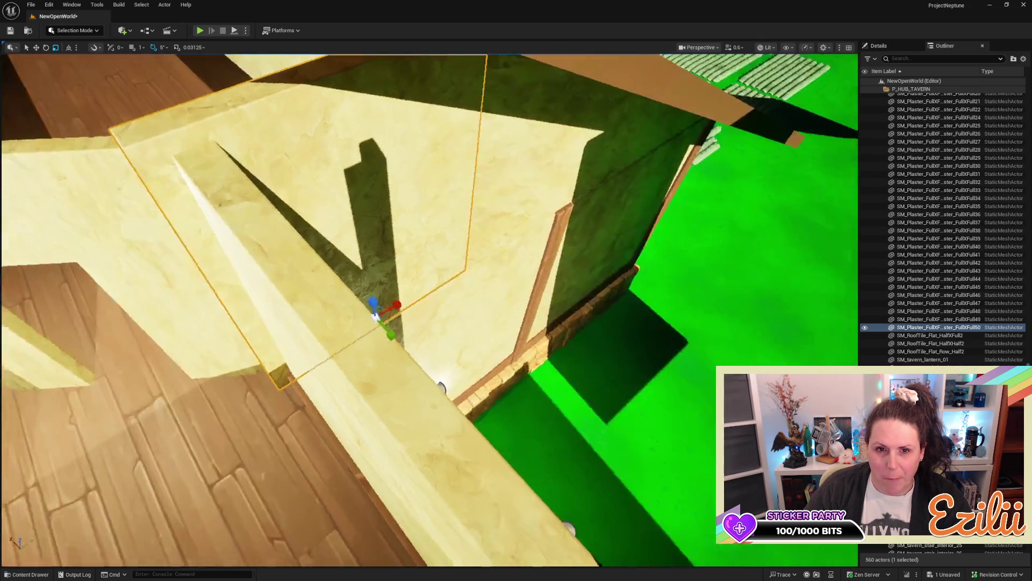
key("s")
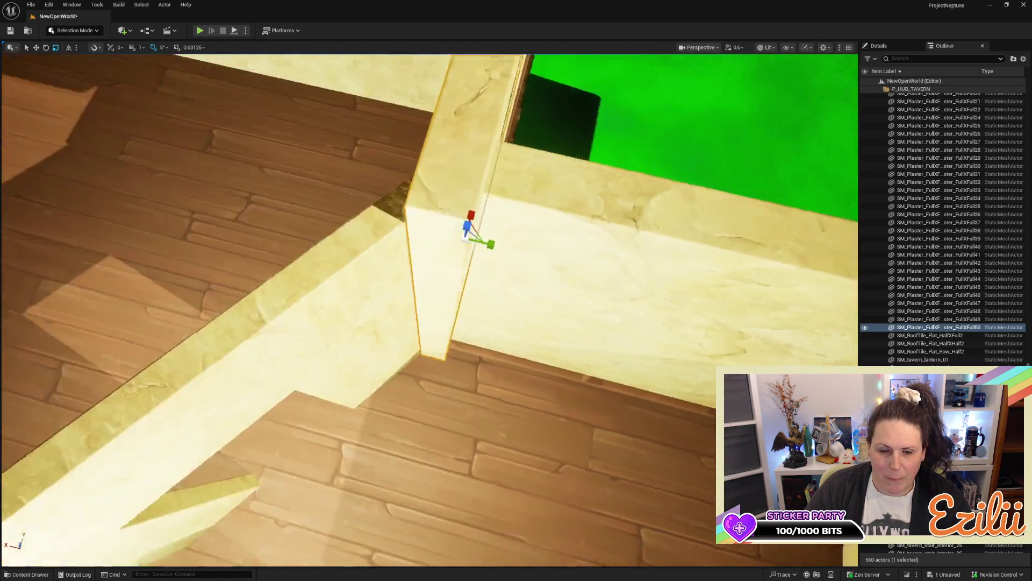
key("w")
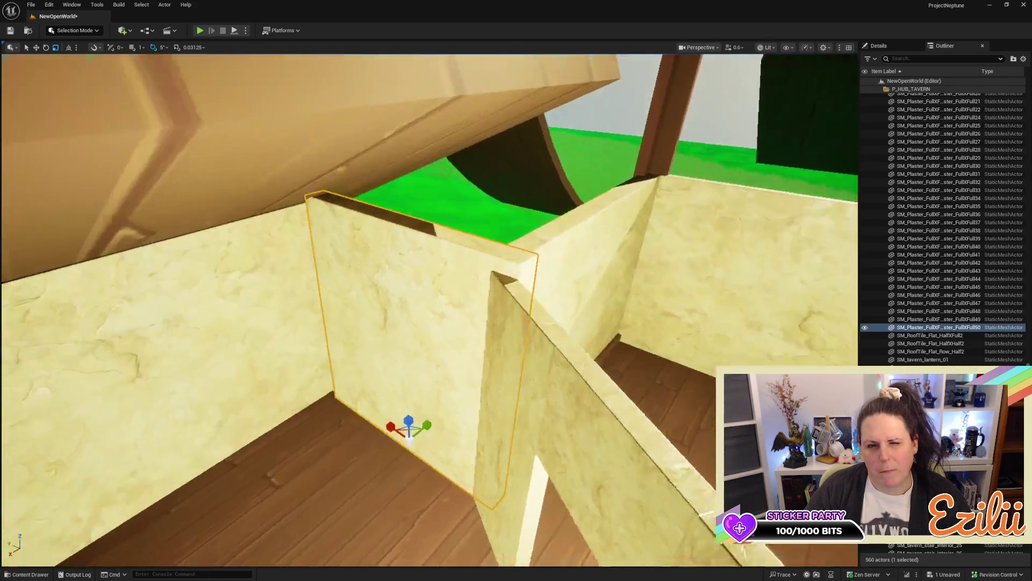
key("w")
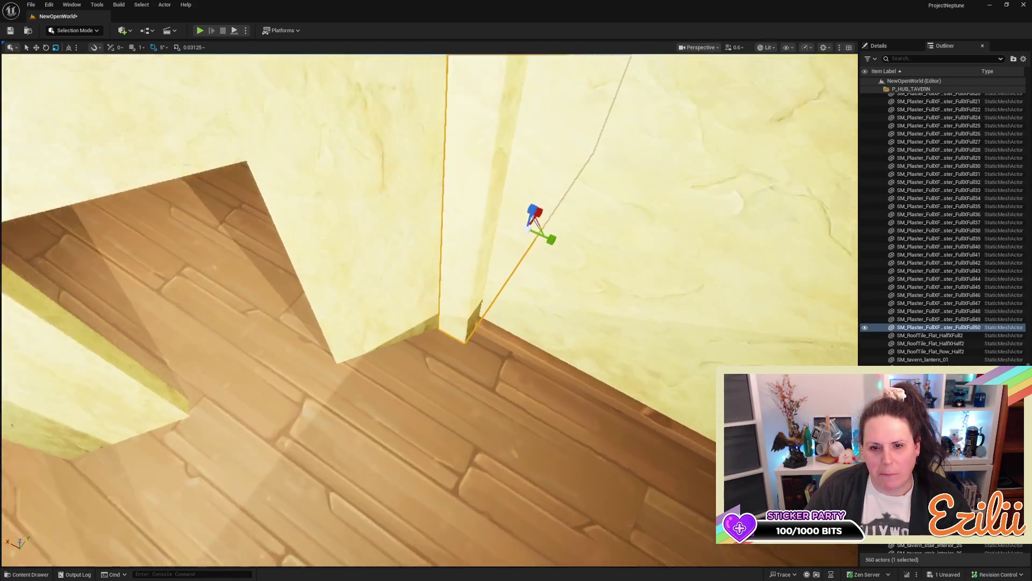
key("s")
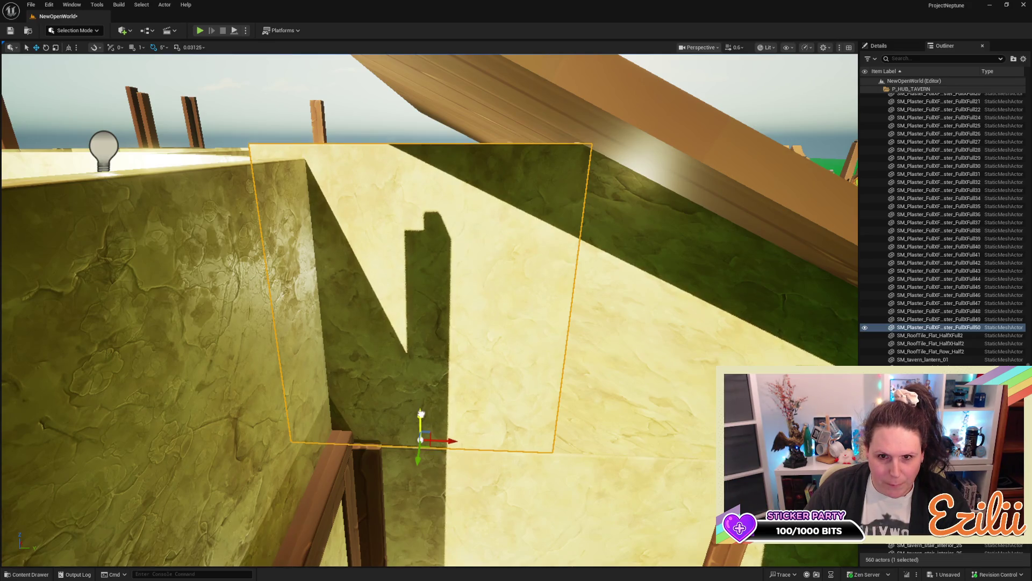
key("e")
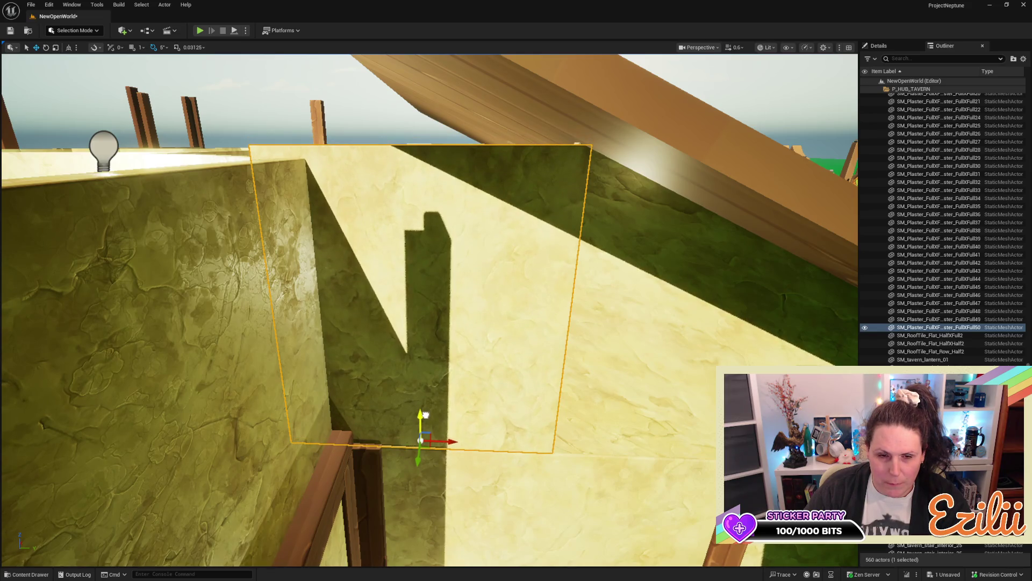
key("s")
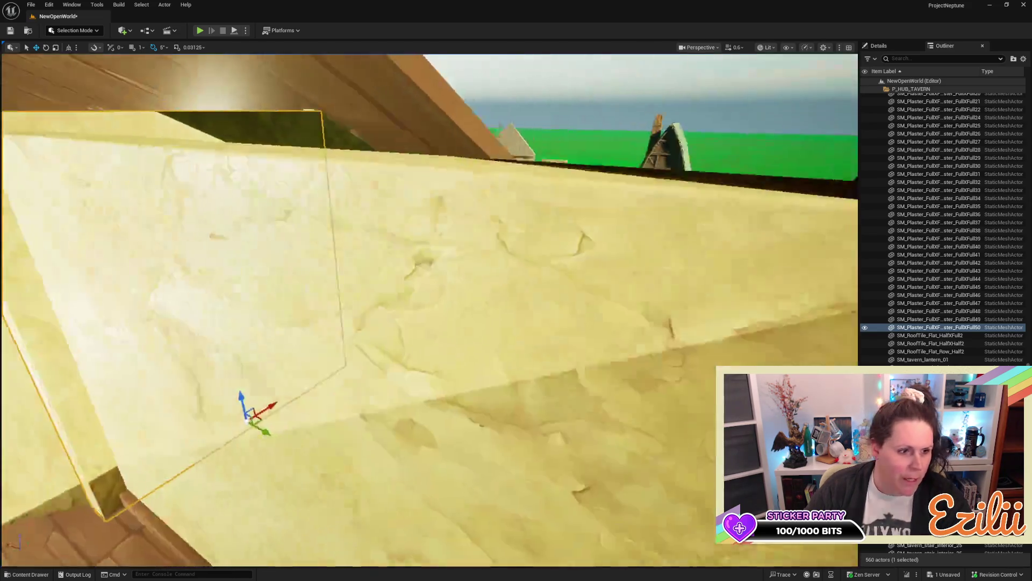
key("s")
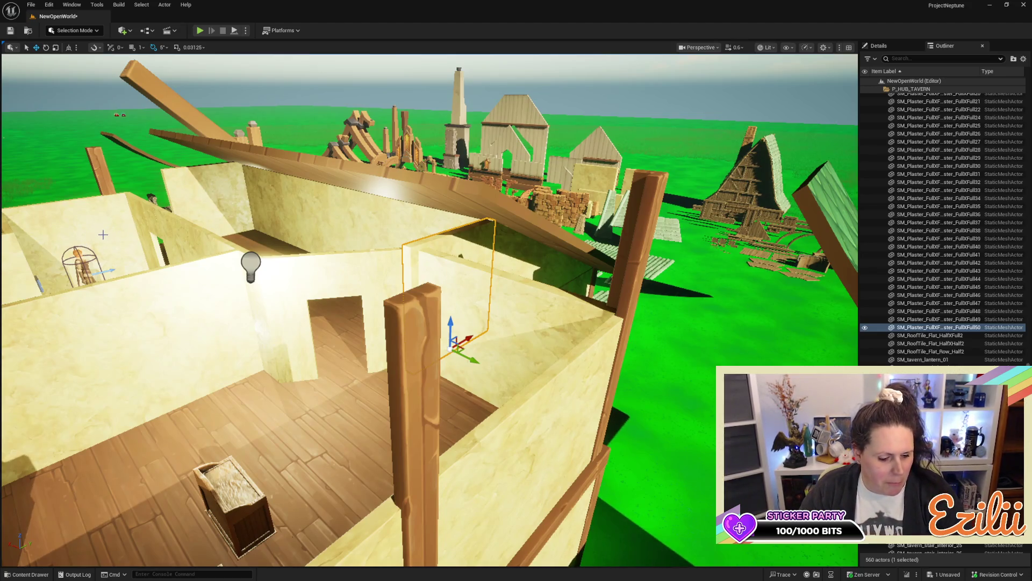
Step: Save the level with Ctrl+S and fly the camera back down into the tavern room
key("ctrl+s")
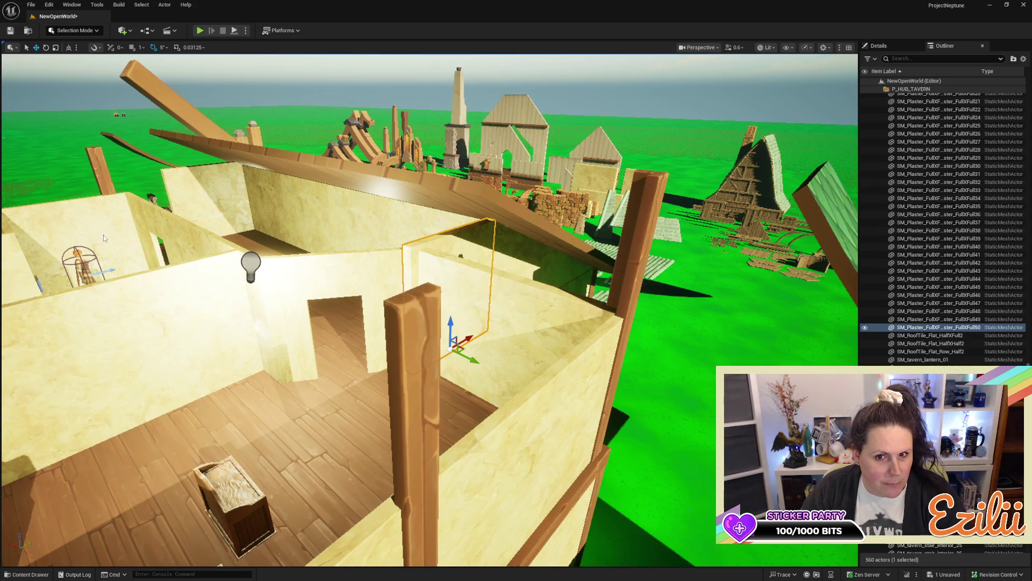
key("w")
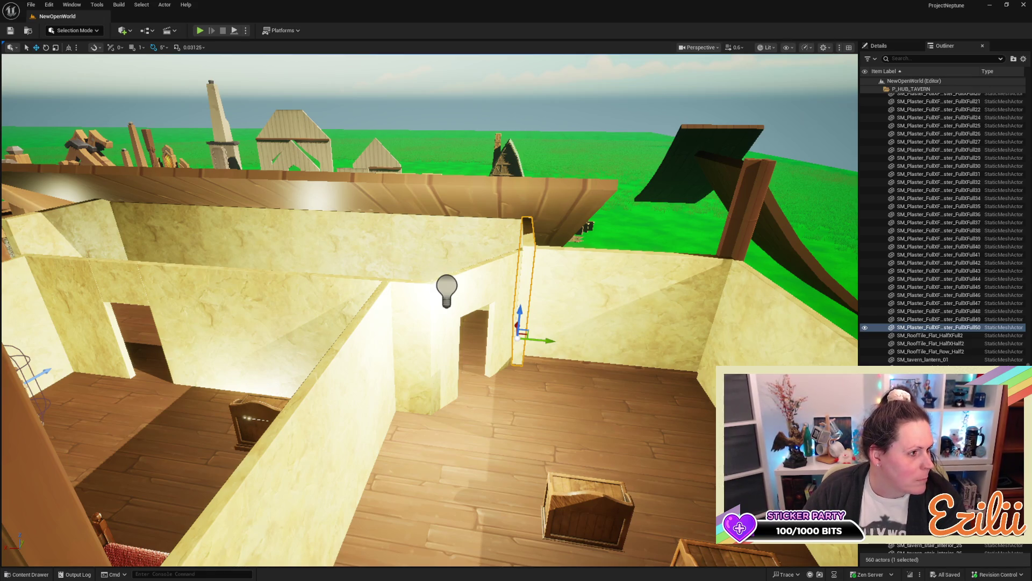
mouse_move(415, 310)
left_mouse_down()
mouse_move(414, 344)
mouse_move(414, 290)
mouse_move(382, 337)
mouse_move(375, 267)
mouse_move(463, 340)
left_mouse_up()
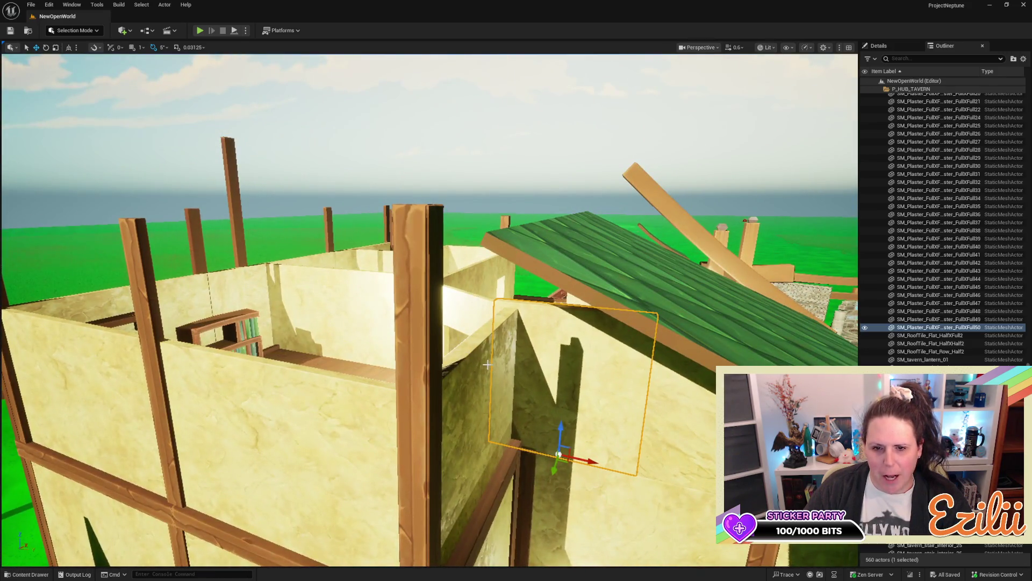
Step: Copy the front plaster wall upward and scale the copy much wider along X
left_click(485, 364)
mouse_move(475, 484)
left_mouse_down()
mouse_move(479, 318)
mouse_move(531, 316)
mouse_move(500, 335)
mouse_move(543, 339)
left_mouse_up()
key("r")
mouse_move(425, 335)
left_mouse_down()
mouse_move(131, 279)
mouse_move(151, 279)
mouse_move(214, 323)
mouse_move(215, 363)
mouse_move(226, 371)
mouse_move(185, 372)
mouse_move(247, 326)
left_mouse_up()
Step: Copy the wide wall sideways along Y and rotate that copy 90°
mouse_move(552, 295)
left_mouse_down()
mouse_move(335, 293)
mouse_move(371, 274)
mouse_move(432, 298)
mouse_move(372, 350)
mouse_move(365, 393)
left_mouse_up()
key("e")
key("w")
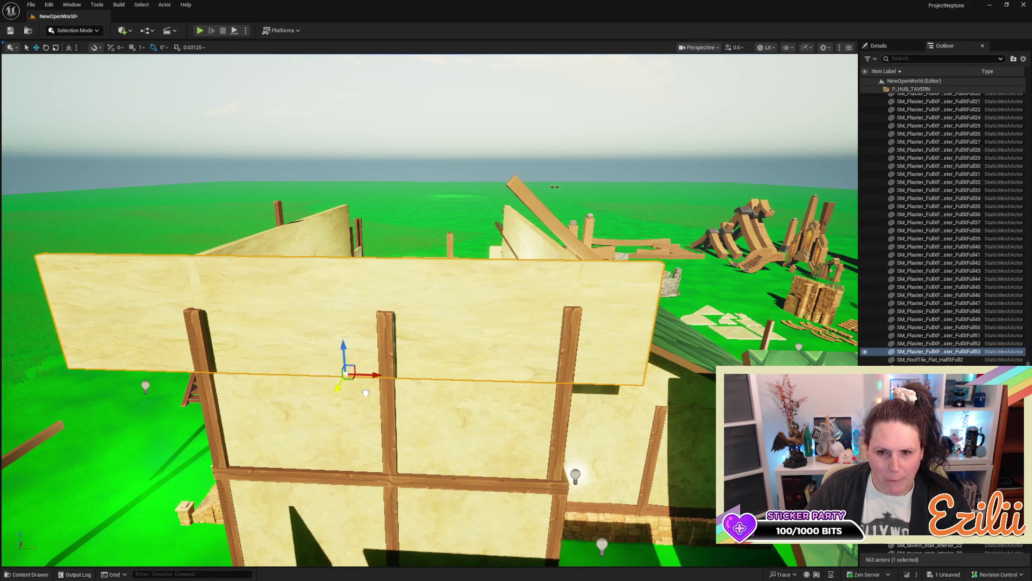
Step: Tilt the wide plaster panel to a 45° diagonal and raise it onto the gable
left_click_drag(366, 393, 366, 393)
left_click_drag(352, 436, 353, 436)
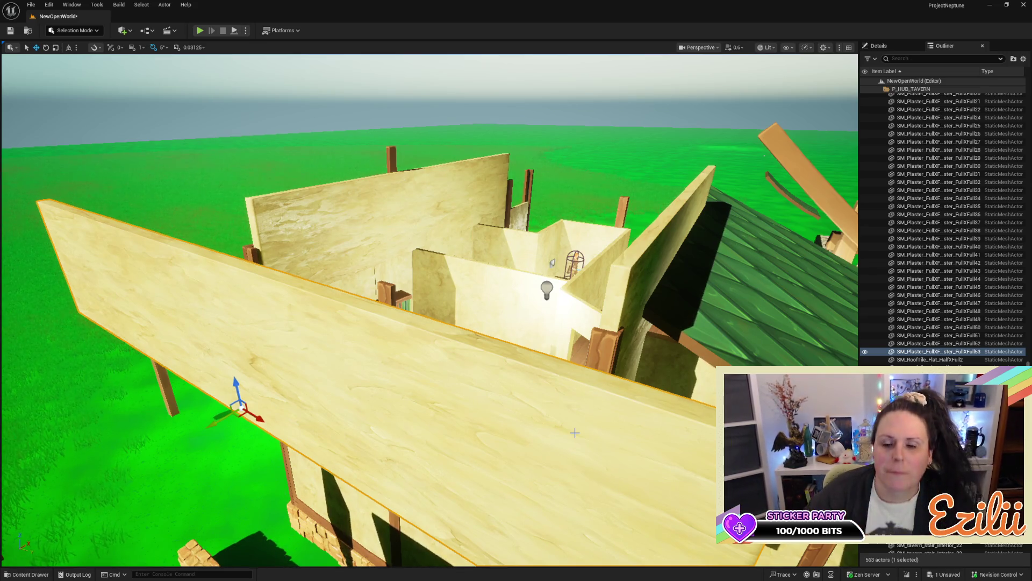
left_click_drag(641, 438, 640, 438)
scroll(313, 424, "down", 2)
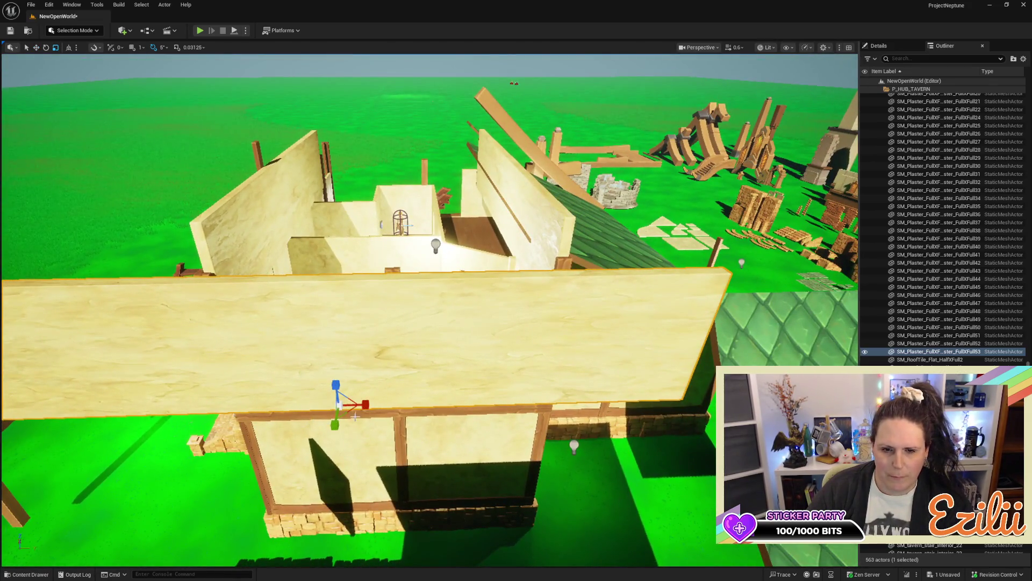
key("e")
mouse_move(366, 398)
left_mouse_down()
mouse_move(360, 386)
mouse_move(388, 405)
left_mouse_up()
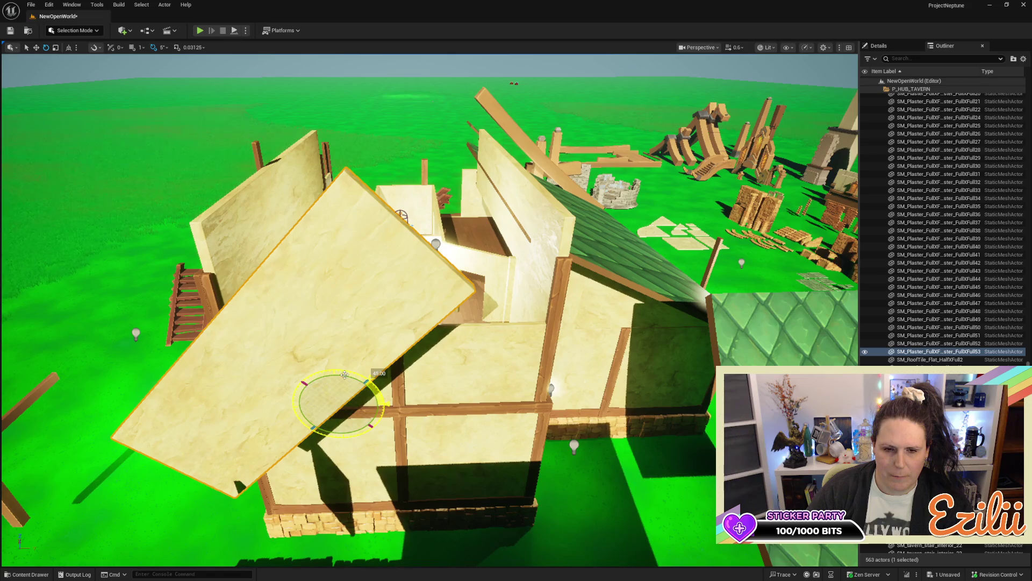
key("w")
mouse_move(331, 433)
left_mouse_down()
mouse_move(323, 334)
mouse_move(301, 393)
left_mouse_up()
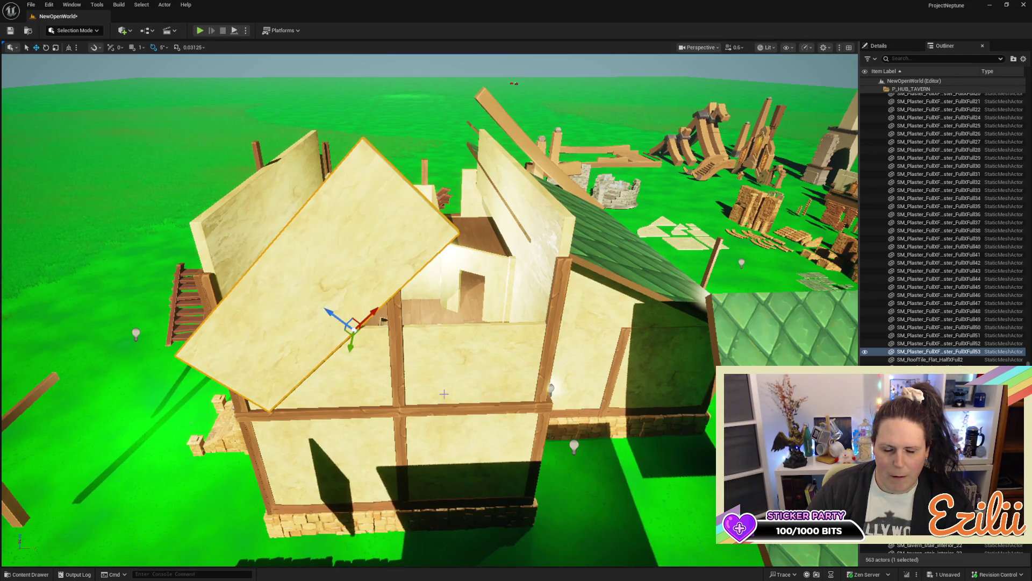
Step: Align the diagonal panel in world space toward the gable centre, then duplicate it
left_click_drag(445, 393, 425, 376)
left_click(68, 47)
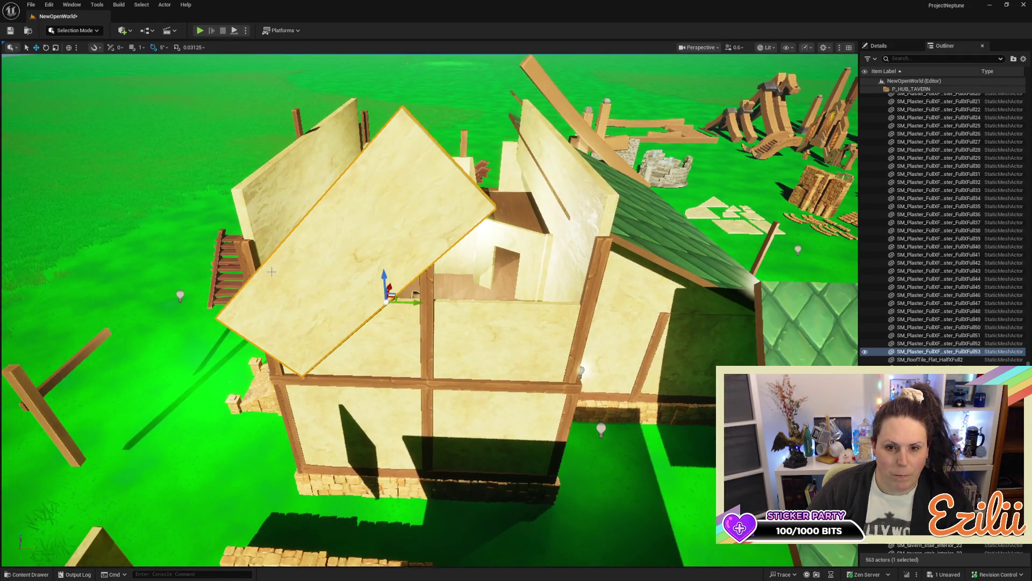
left_click_drag(417, 304, 453, 303)
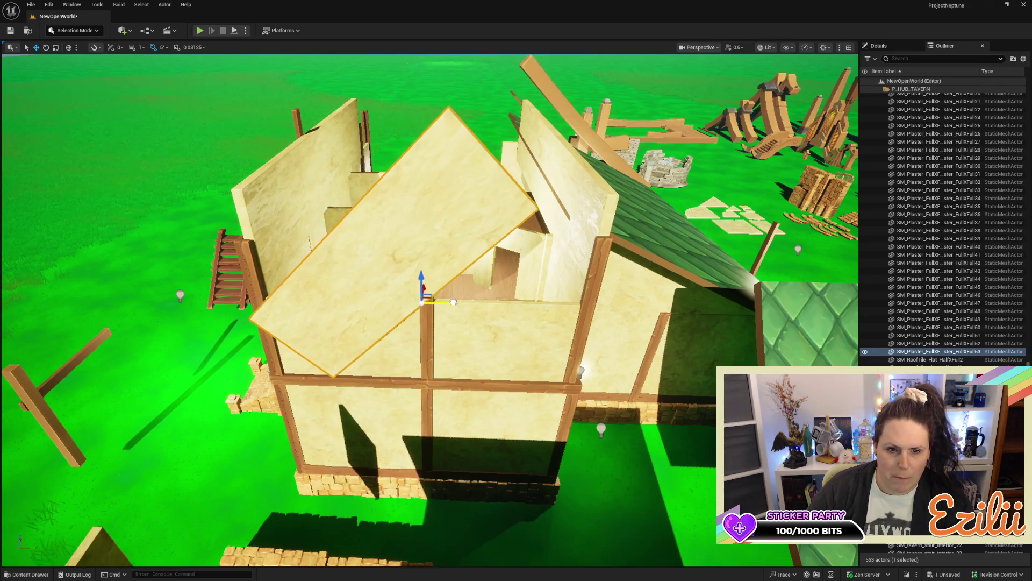
mouse_move(517, 316)
left_mouse_down()
mouse_move(598, 323)
mouse_move(590, 353)
left_mouse_up()
left_click_drag(446, 317, 438, 324)
key("ctrl+grave")
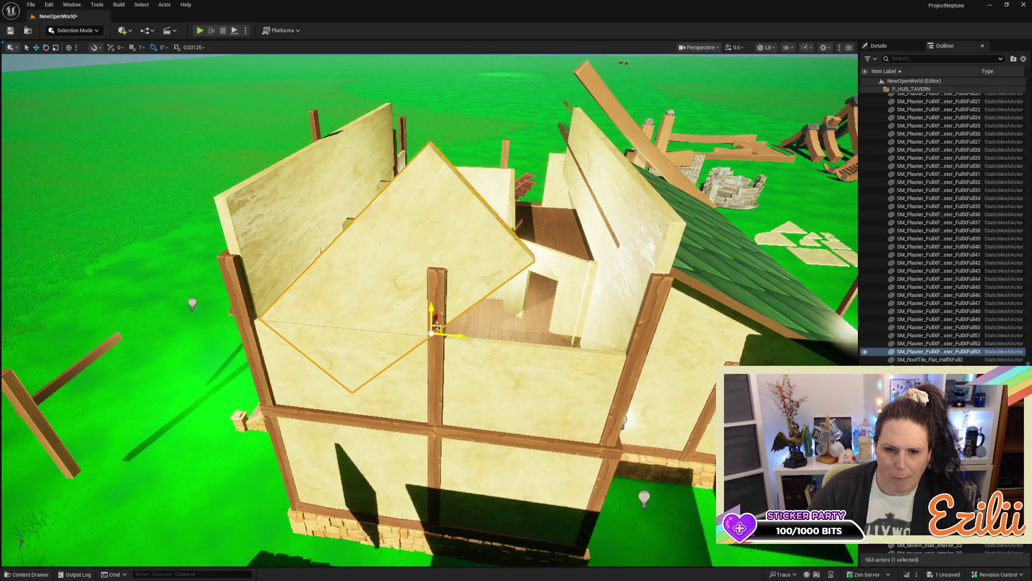
mouse_move(456, 337)
left_mouse_down()
mouse_move(438, 342)
mouse_move(516, 318)
mouse_move(553, 336)
left_mouse_up()
key("ctrl+d")
key("e")
Step: Slide the duplicate panel left into the gable and stretch the other along its diagonal
key("w")
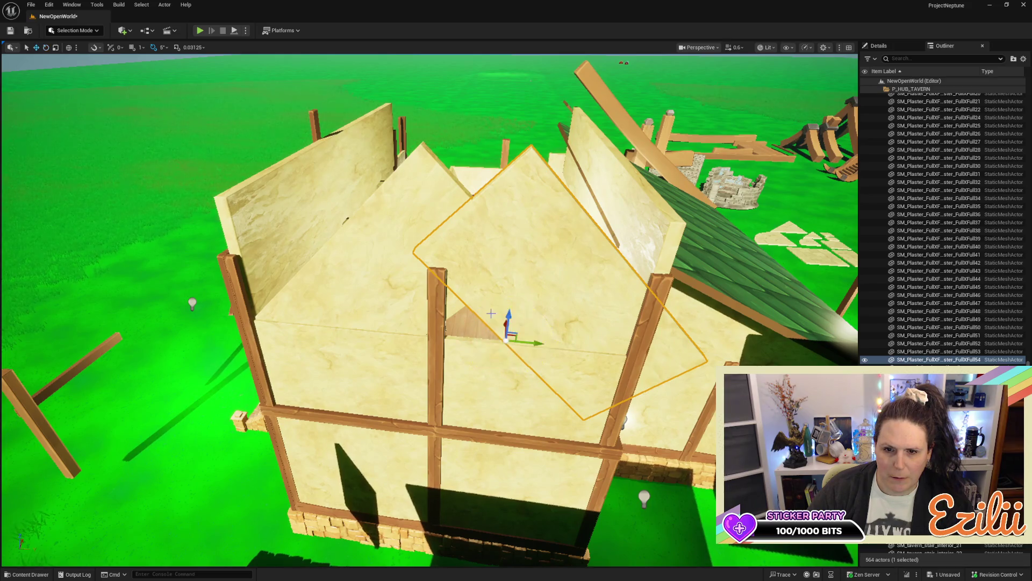
left_click_drag(530, 343, 472, 350)
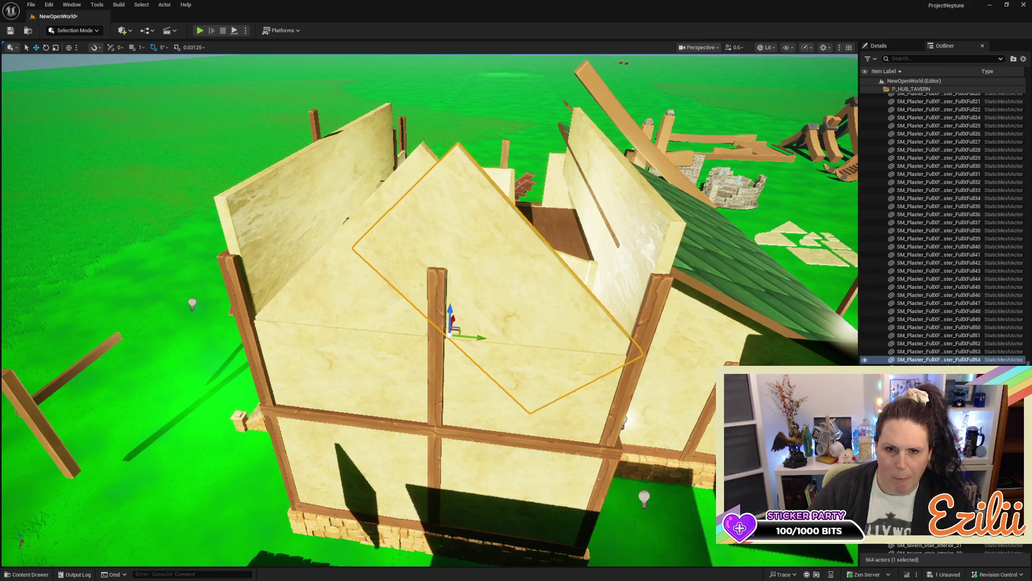
left_click(335, 300)
key("ctrl+grave")
left_click_drag(439, 320, 527, 321)
Step: Scale panel 53, undoing the oversized scale-up, and nudge panel 54 slightly left
left_click(527, 321)
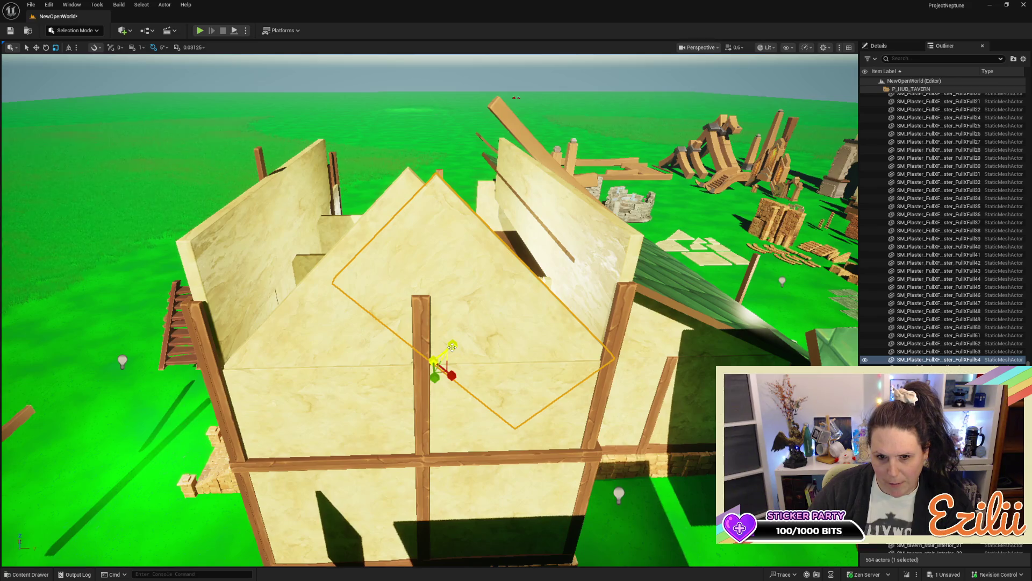
left_click_drag(448, 365, 451, 385)
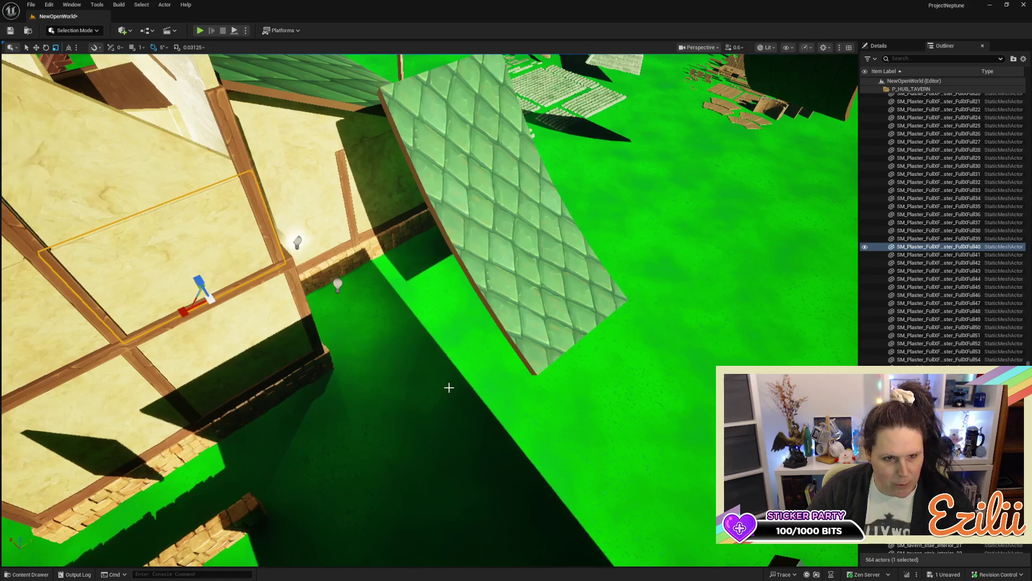
key("ctrl+z")
scroll(430, 311, "up", 5)
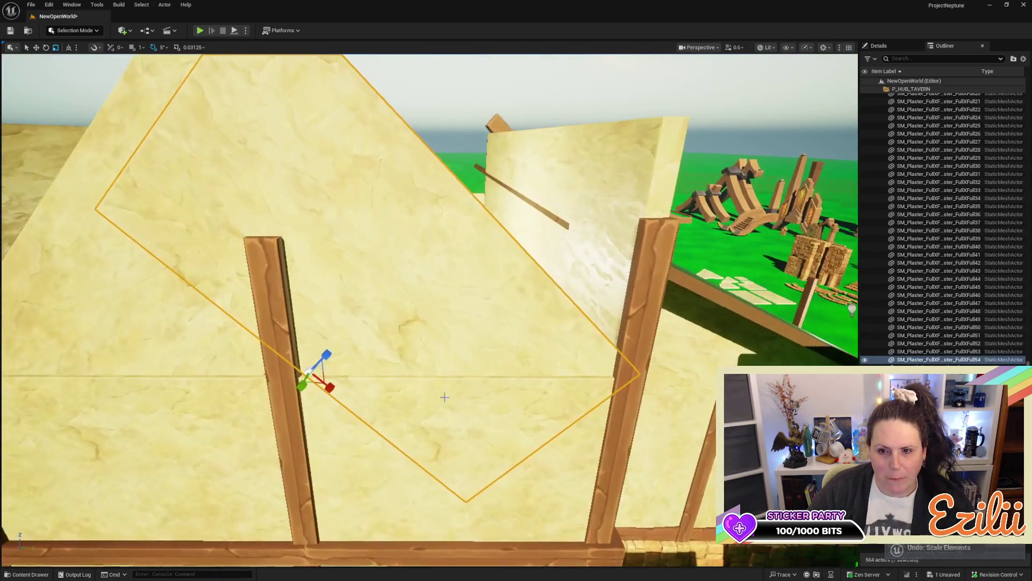
scroll(427, 380, "down", 5)
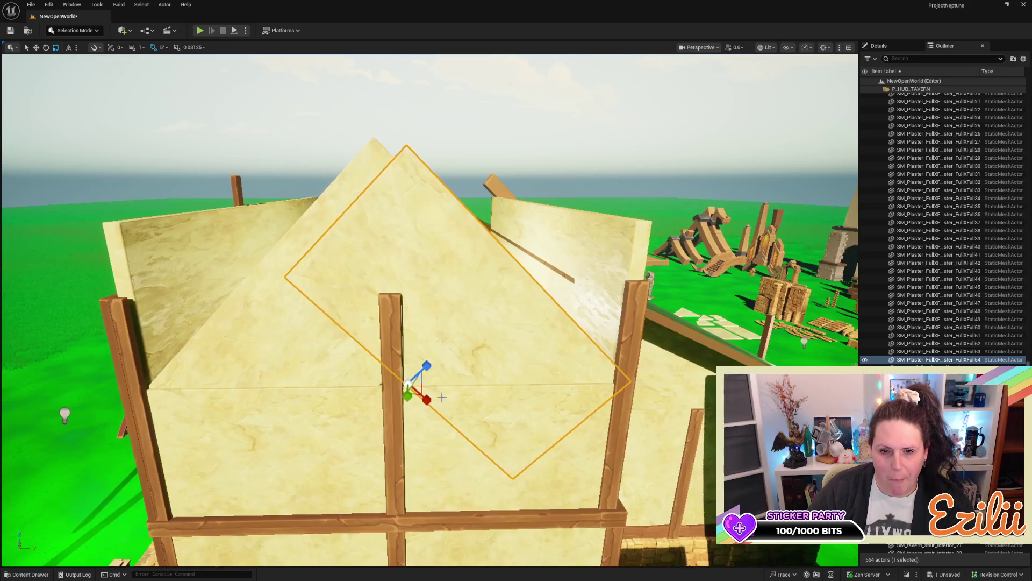
key("w")
mouse_move(400, 364)
left_mouse_down()
mouse_move(409, 355)
mouse_move(301, 350)
mouse_move(282, 334)
left_mouse_up()
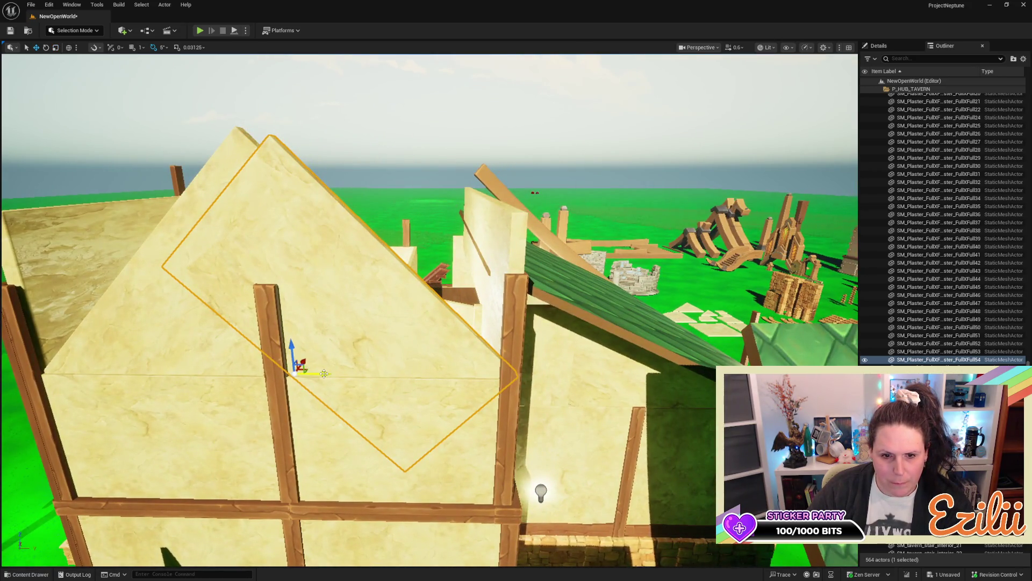
mouse_move(324, 374)
left_mouse_down()
mouse_move(425, 375)
mouse_move(400, 257)
left_mouse_up()
left_click(386, 361)
left_click(344, 291)
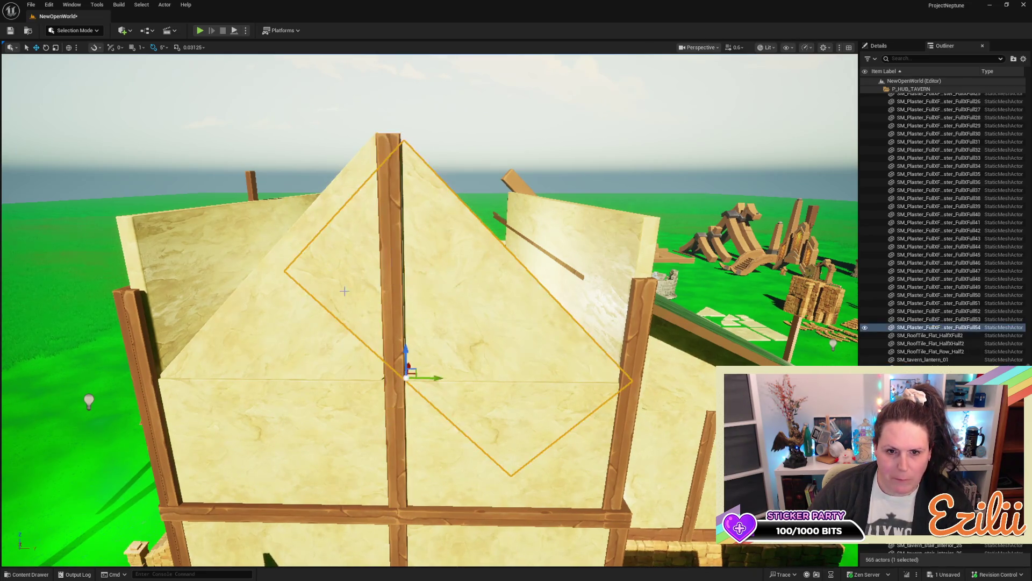
Step: Nudge both diamond plaster panels into place and tilt the right one by 5°
left_click(344, 353)
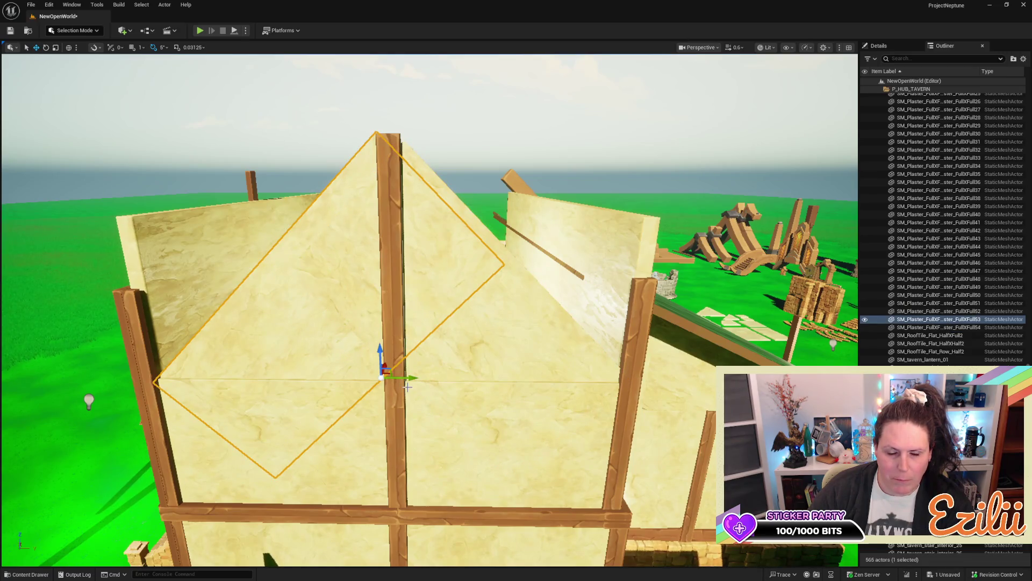
left_click_drag(410, 379, 443, 382)
left_click(533, 393)
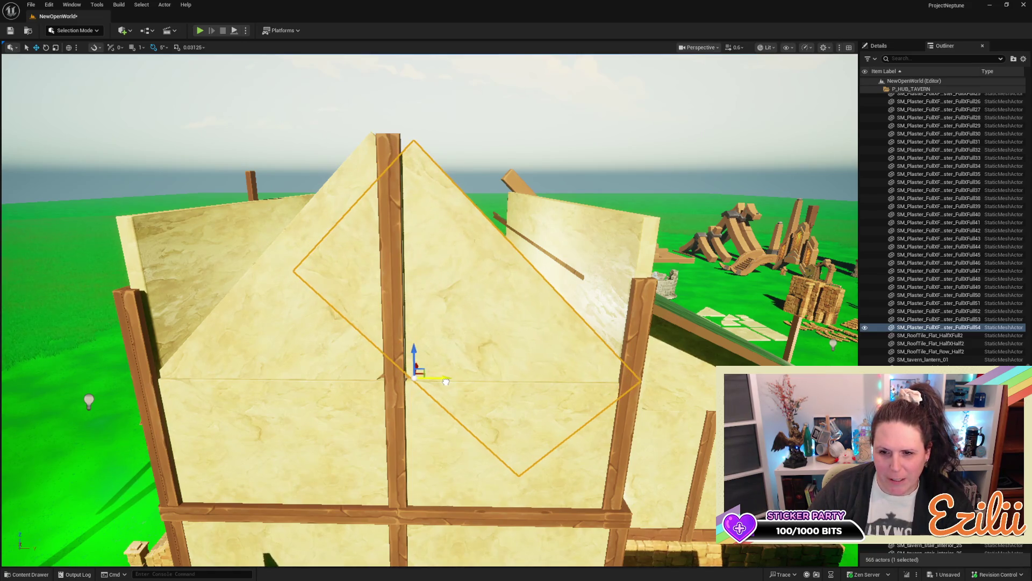
left_click_drag(419, 360, 540, 406)
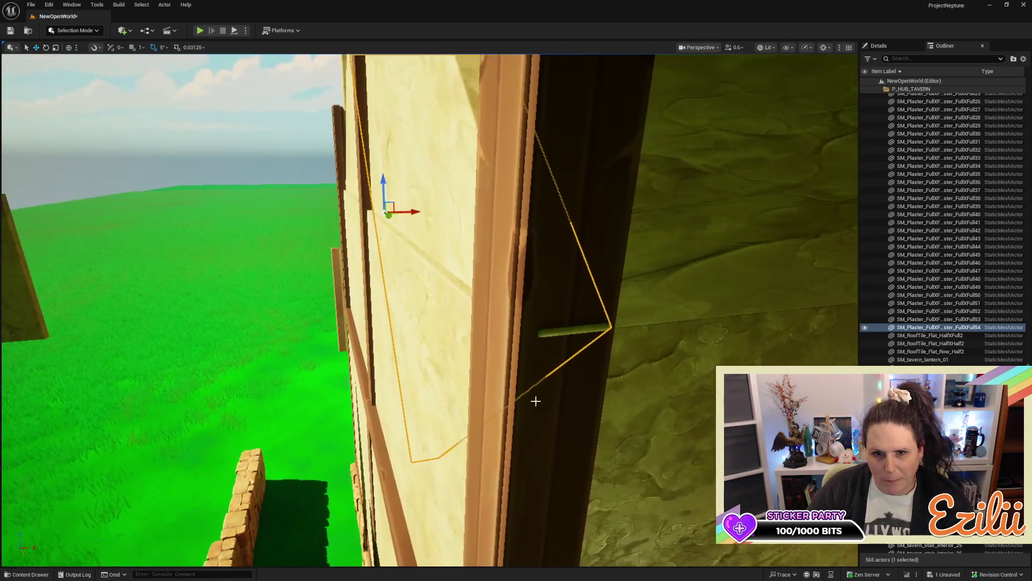
mouse_move(388, 214)
left_mouse_down()
mouse_move(395, 223)
mouse_move(384, 206)
left_mouse_up()
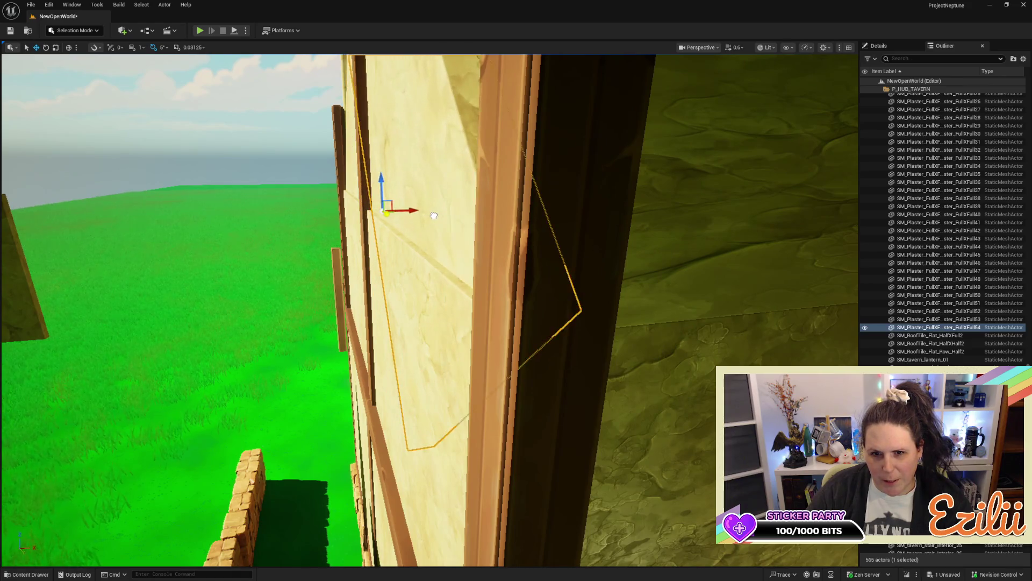
left_click_drag(432, 218, 387, 193)
key("f")
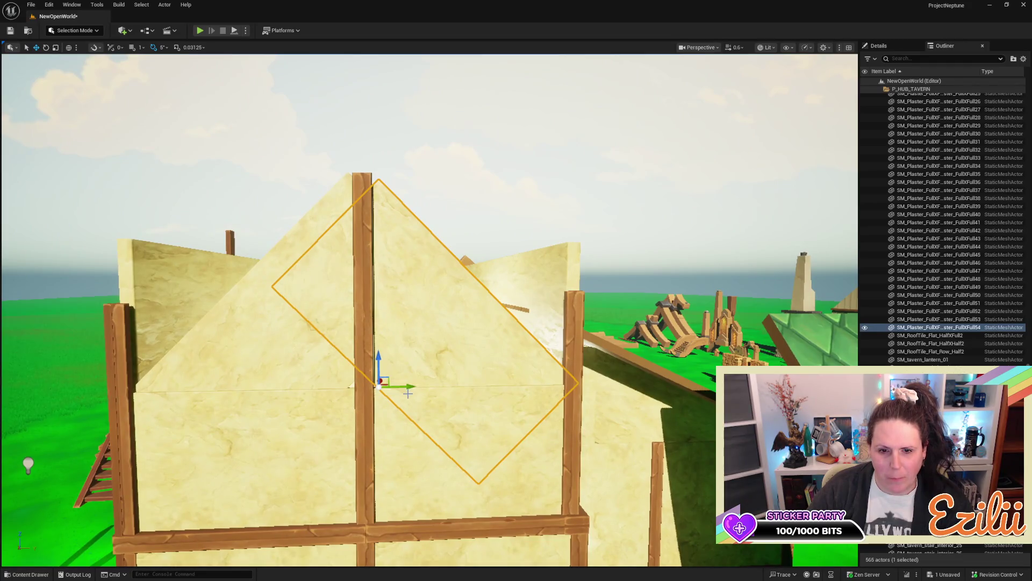
left_click_drag(412, 385, 406, 389)
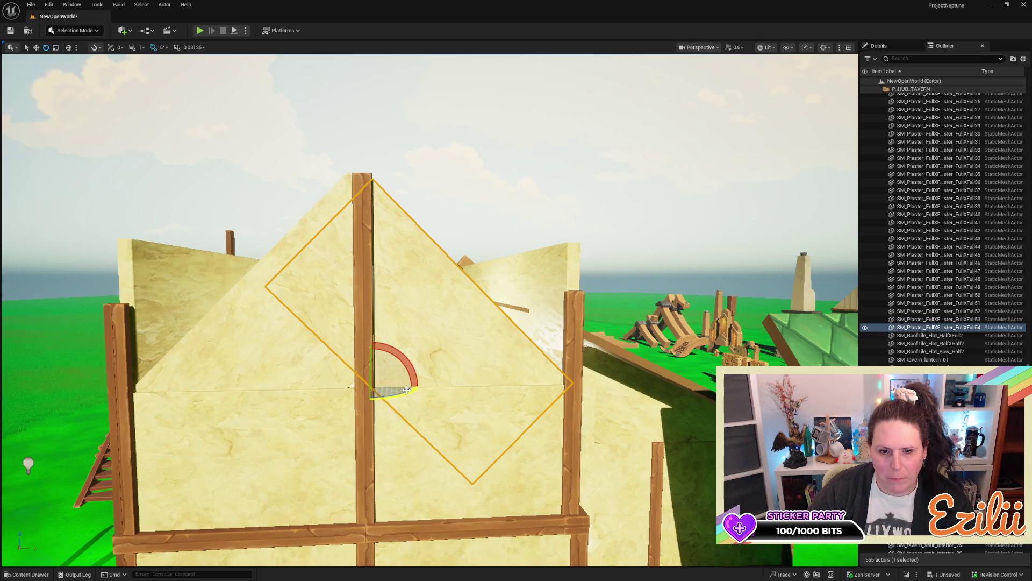
left_click_drag(372, 344, 368, 345)
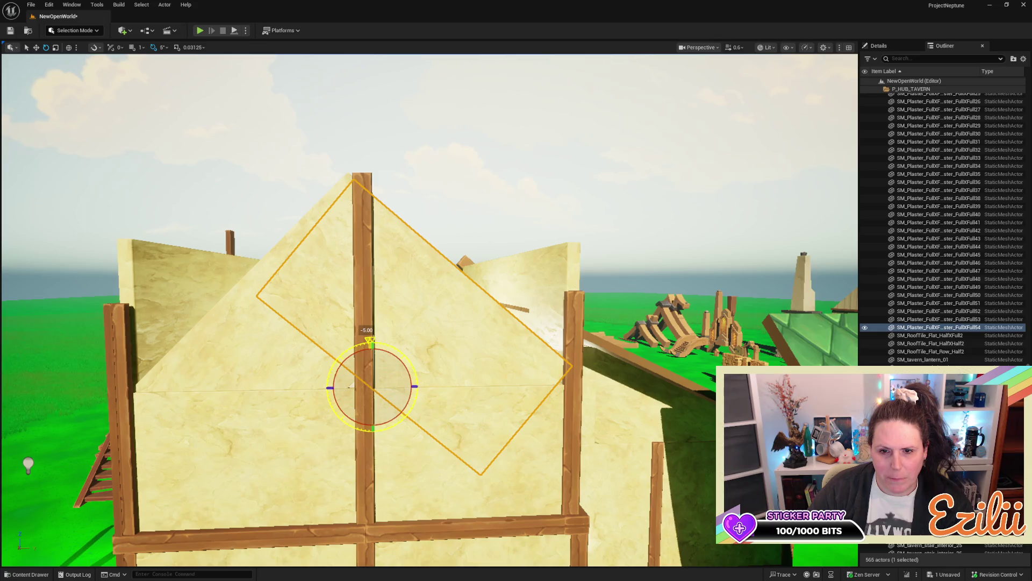
left_click_drag(403, 384, 412, 383)
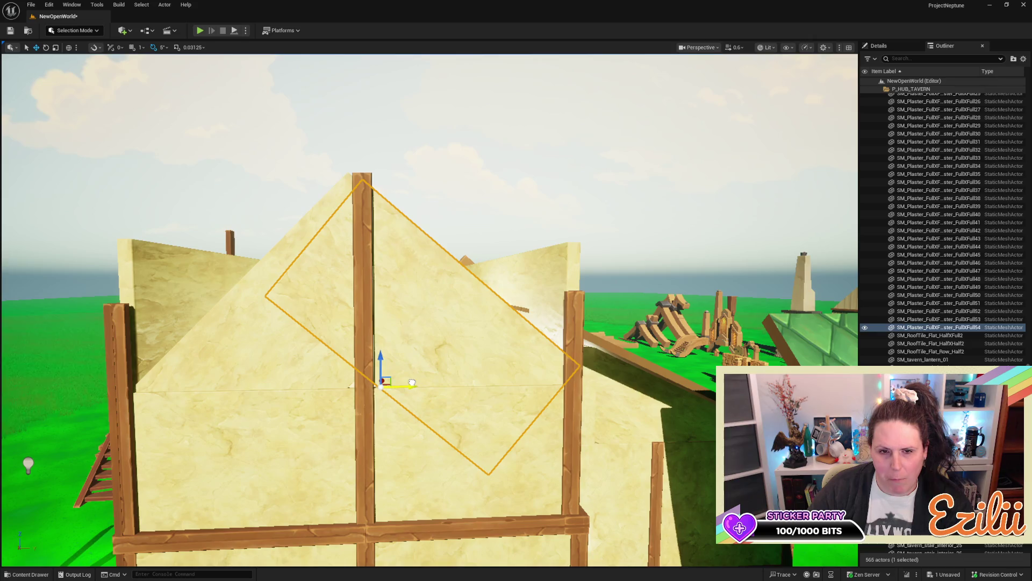
Step: Rotate the adjacent left diagonal panel by -5°
left_click(285, 343)
key("r")
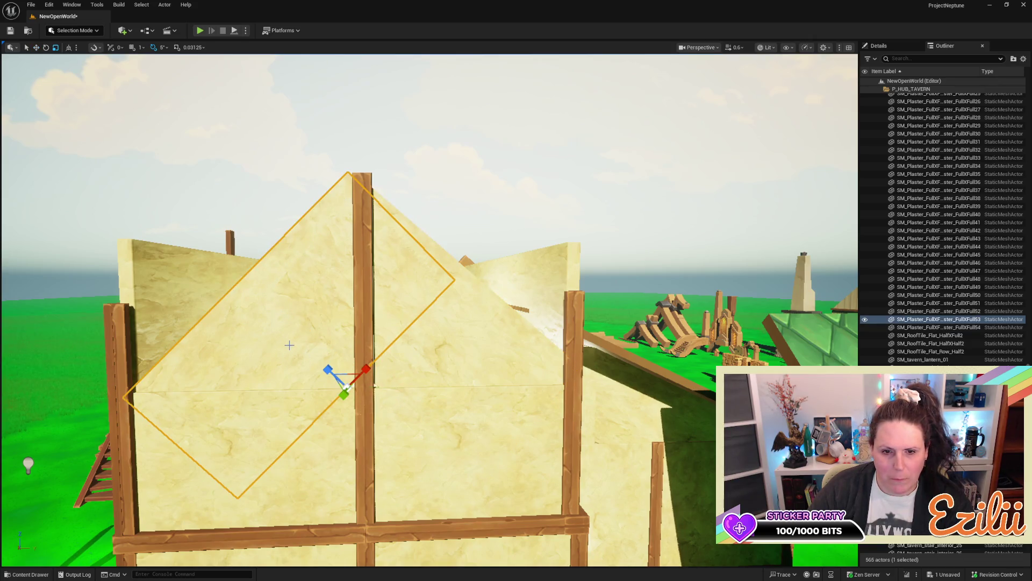
key("e")
mouse_move(368, 352)
left_mouse_down()
mouse_move(369, 408)
mouse_move(369, 360)
left_mouse_up()
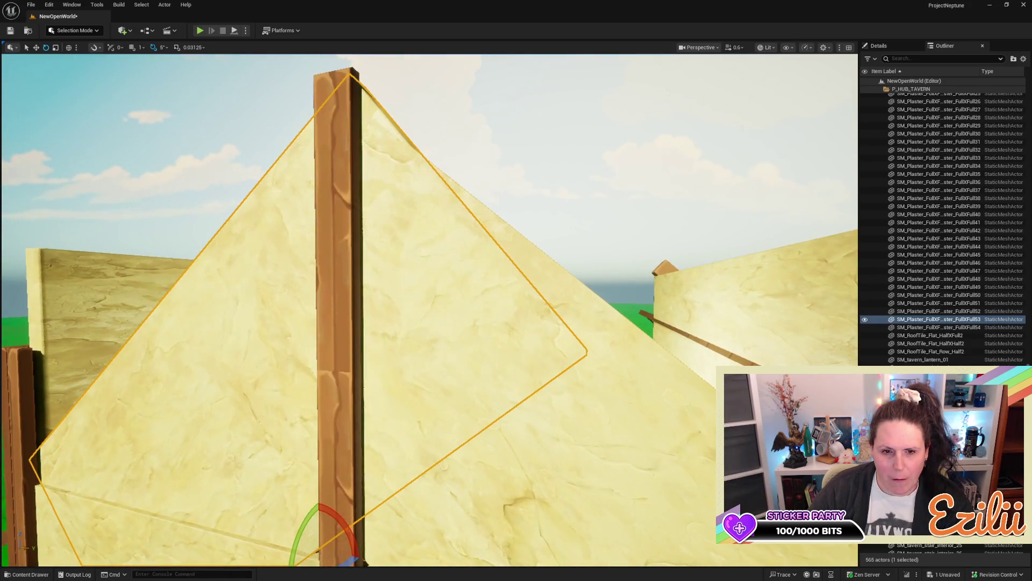
left_click_drag(509, 400, 508, 400)
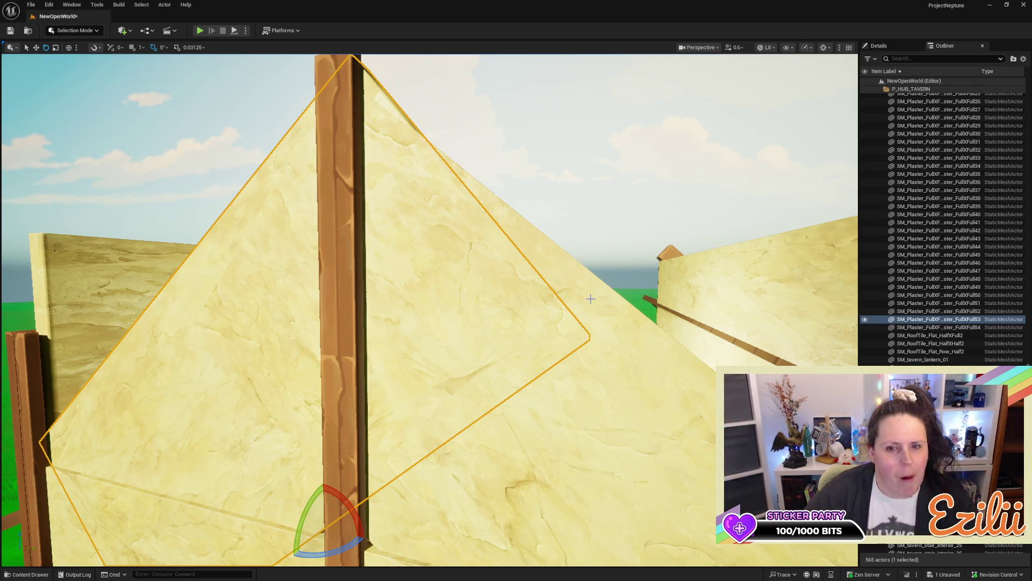
left_click_drag(591, 296, 591, 285)
scroll(430, 311, "down", 10)
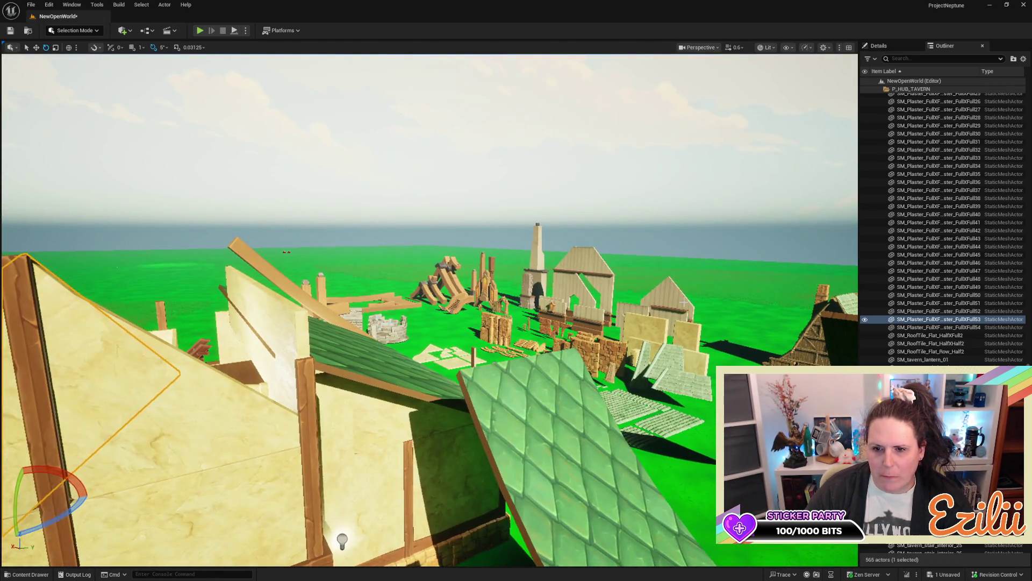
Step: Copy tavern_exterior_tile_special_03 into a new tile piece and frame it
left_click(672, 323)
key("w")
mouse_move(679, 329)
left_mouse_down()
mouse_move(485, 329)
mouse_move(68, 426)
left_mouse_up()
key("f")
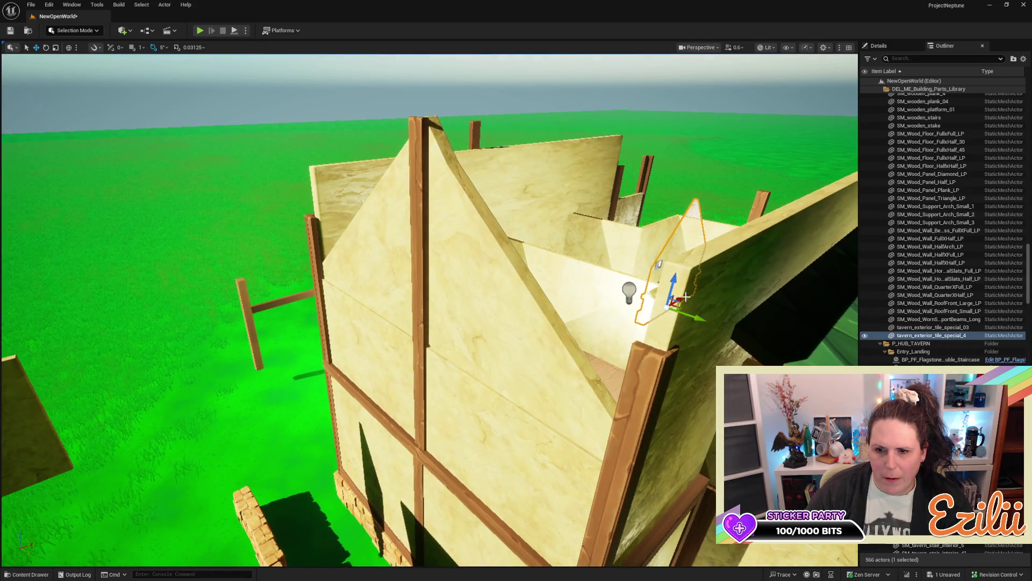
Step: Move tavern_exterior_tile_special_4 down beside the lower wall near the entrance and check it
left_click_drag(684, 298, 448, 360)
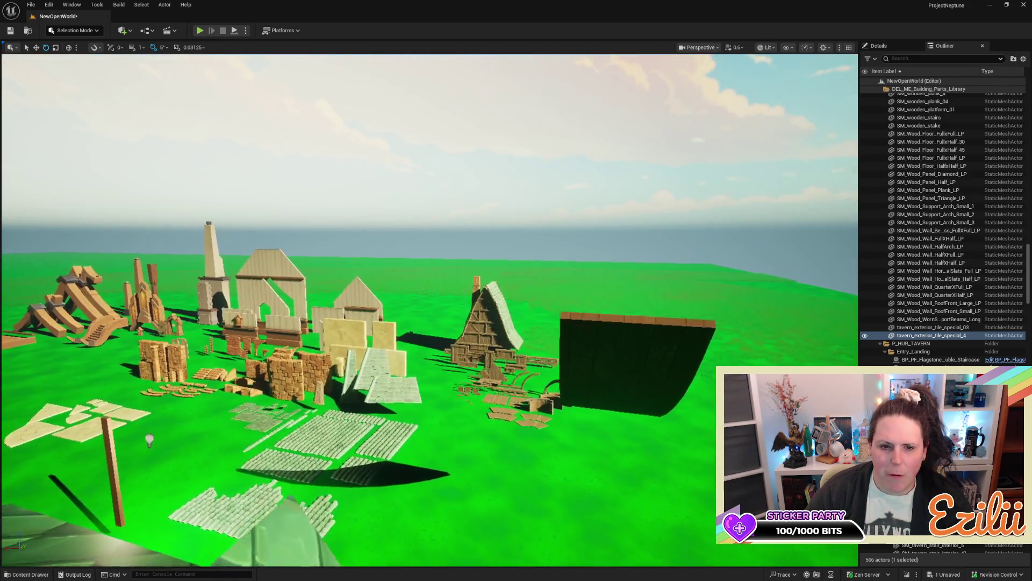
scroll(430, 309, "up", 3)
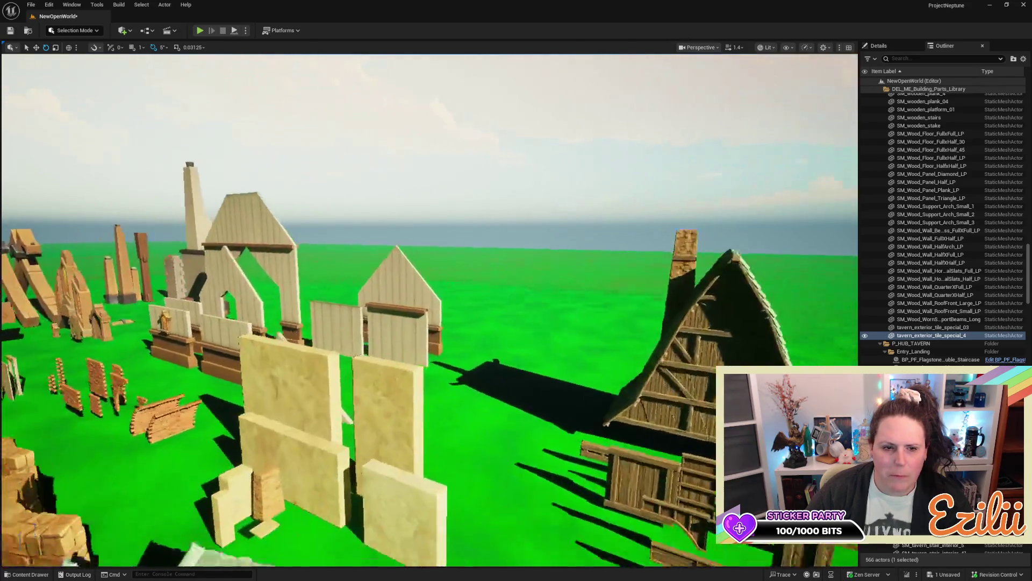
key("w")
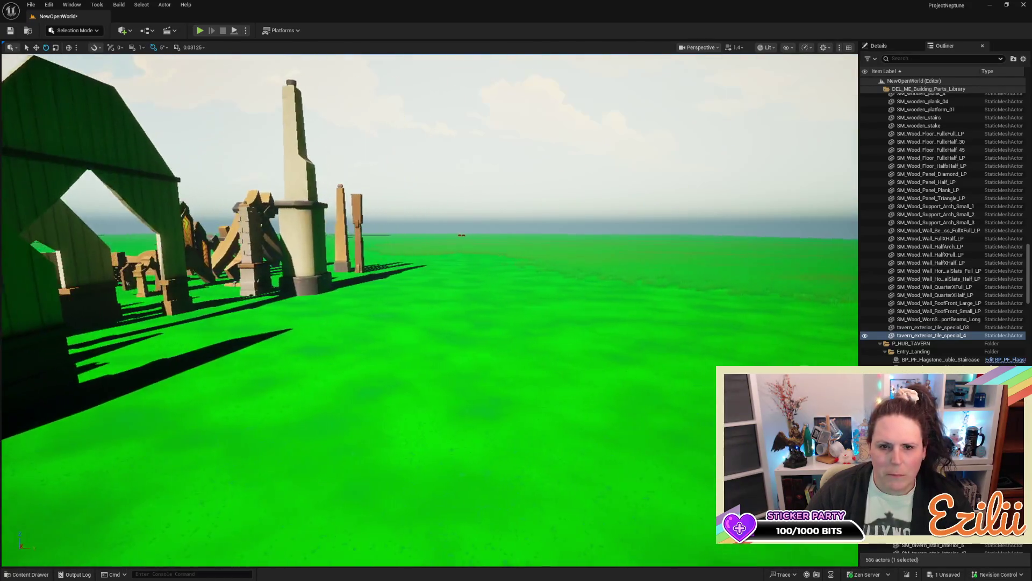
key("w")
key("w")
key("w")
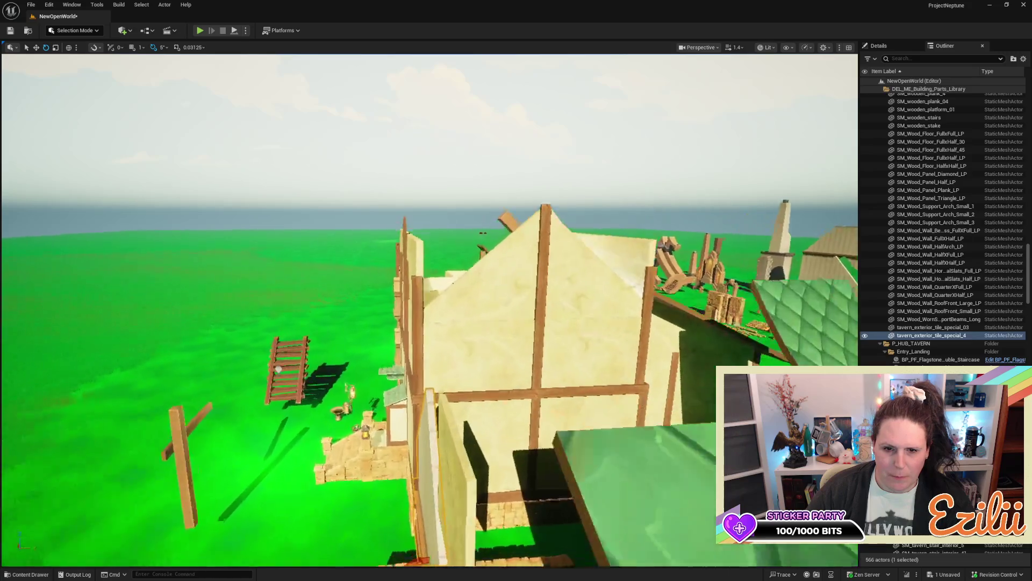
Step: Tilt the awning panel back 10° and set the loose wooden beam against the wall
key("w")
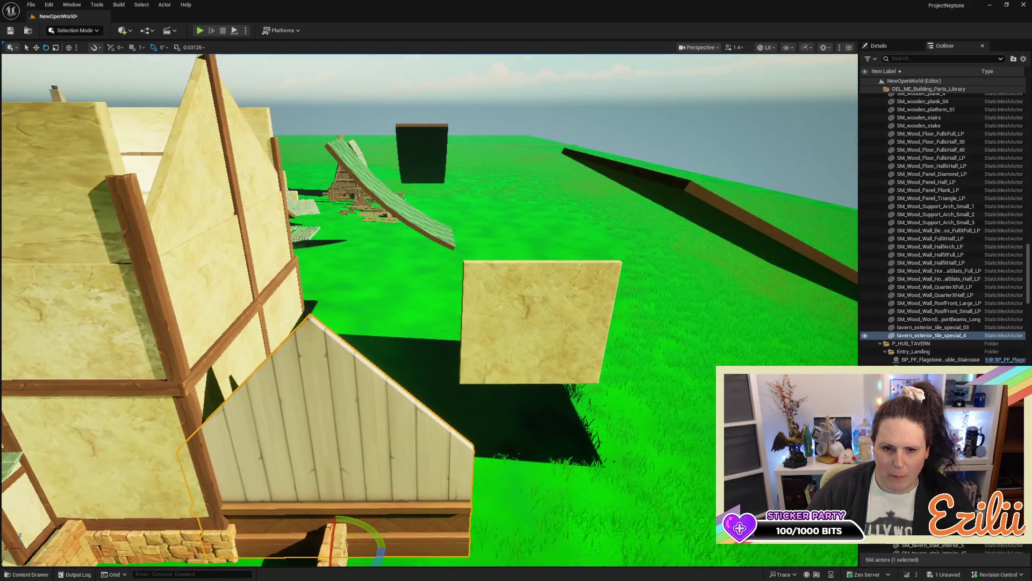
key("w")
key("w")
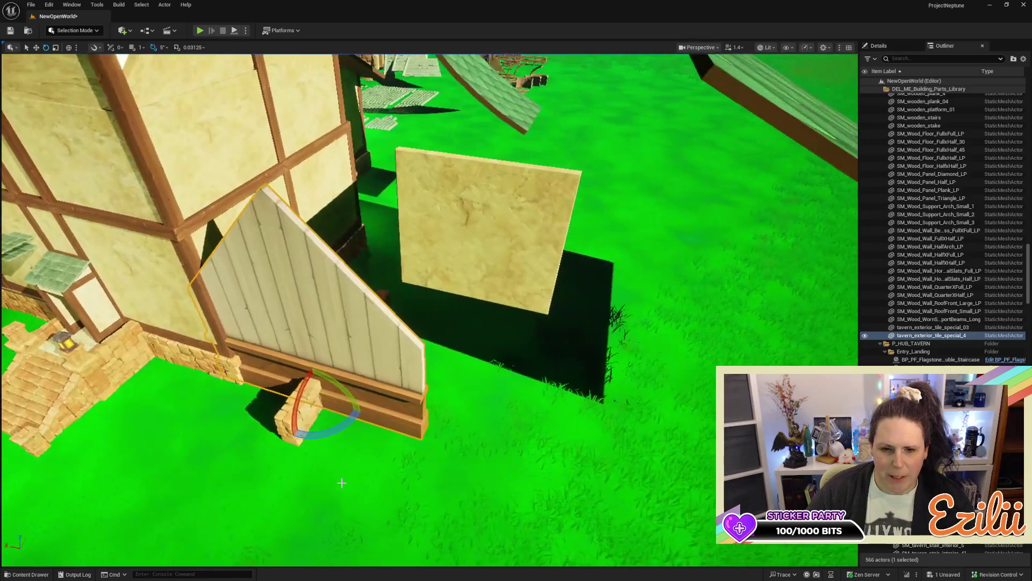
left_click_drag(283, 438, 280, 438)
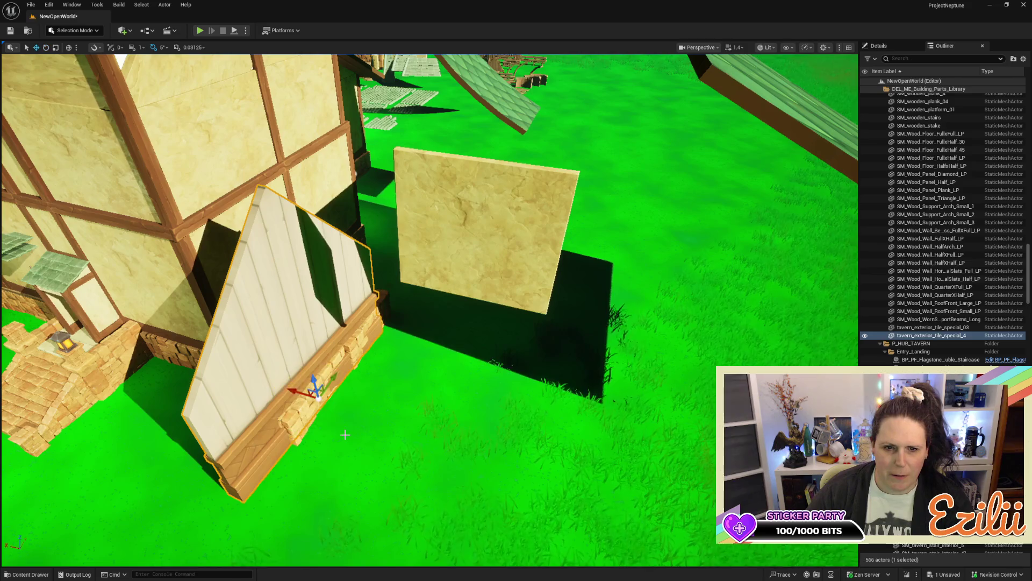
key("s")
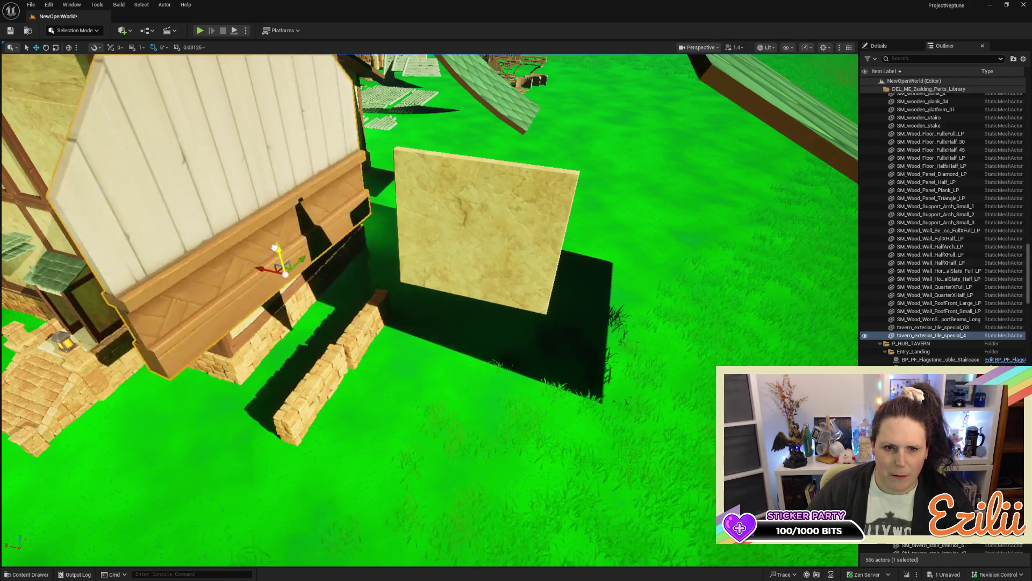
key("w")
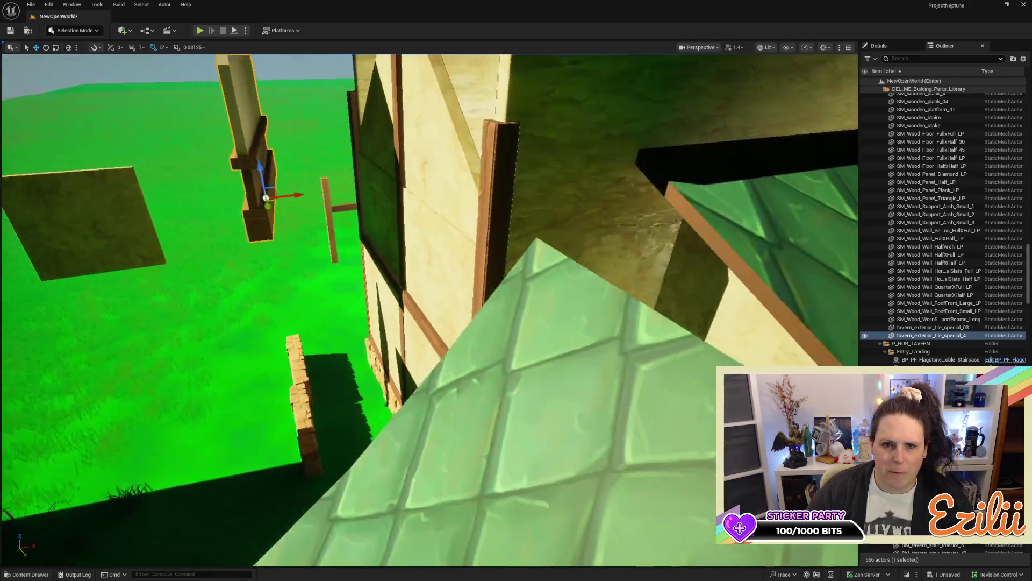
mouse_move(287, 196)
left_mouse_down()
mouse_move(353, 218)
mouse_move(387, 170)
mouse_move(382, 201)
left_mouse_up()
Step: Slide the white-planked gable panel right along X, then delete it
key("e")
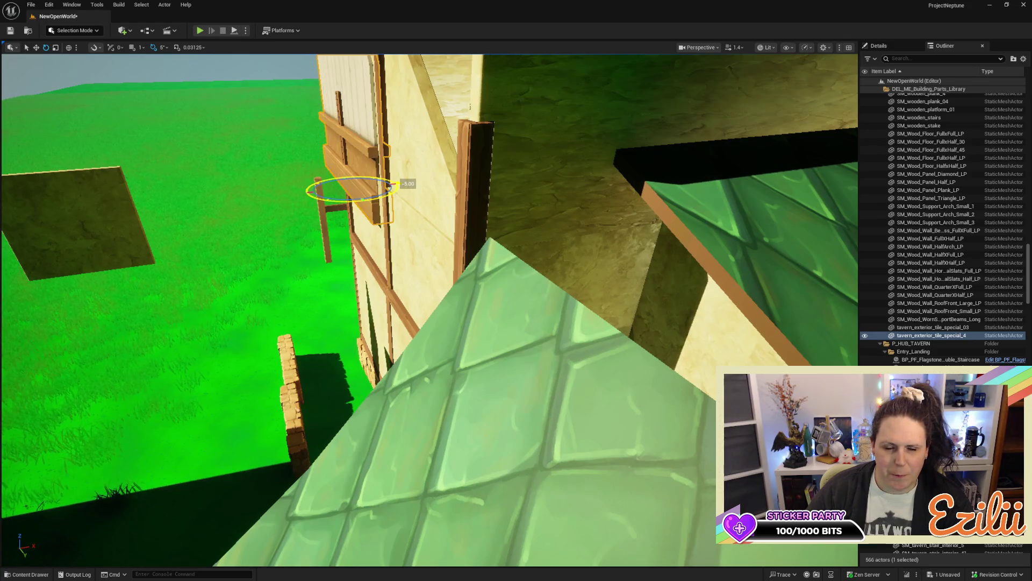
key("f")
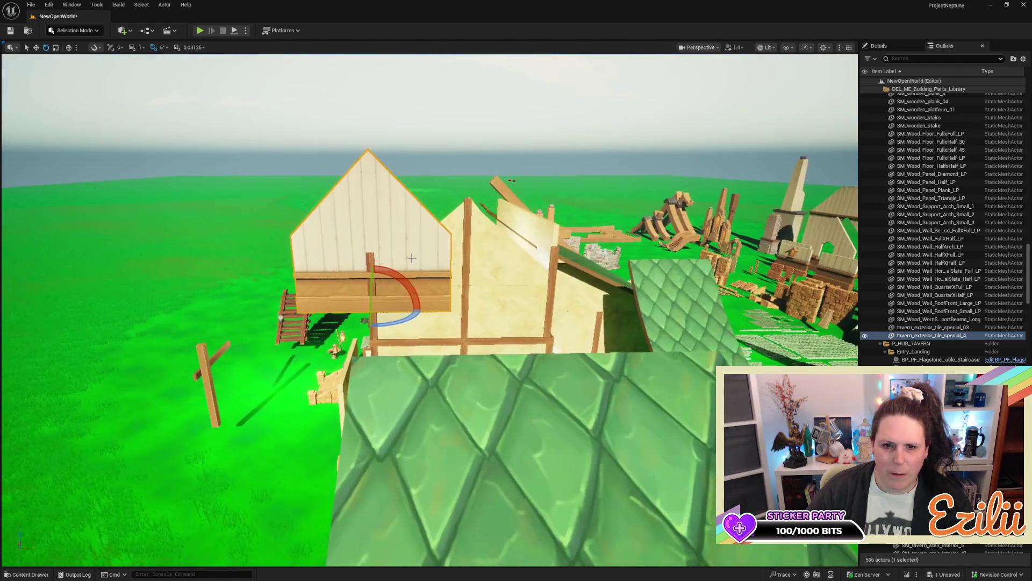
key("w")
mouse_move(400, 307)
left_mouse_down()
mouse_move(493, 315)
mouse_move(467, 304)
mouse_move(466, 321)
left_mouse_up()
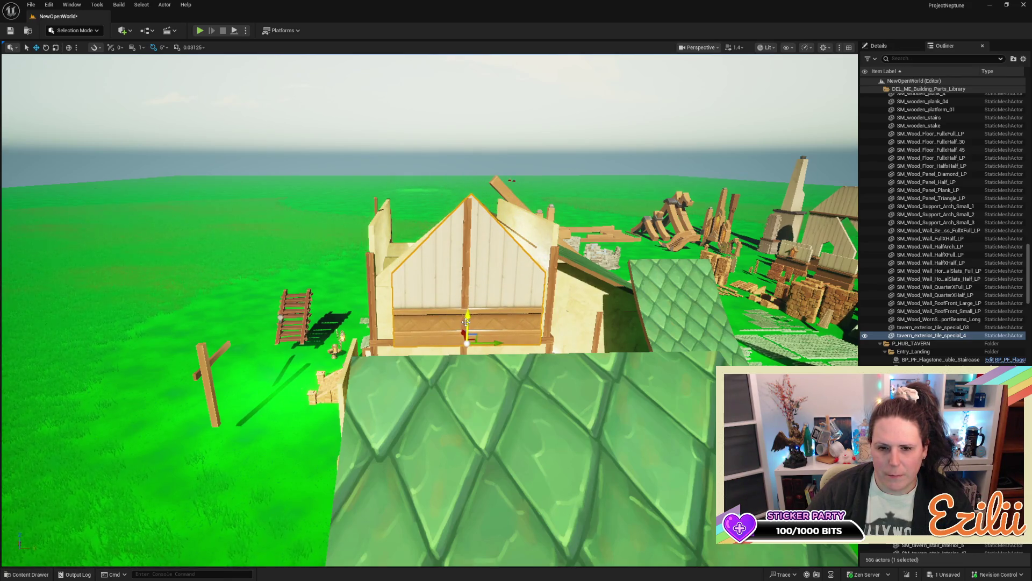
key("Delete")
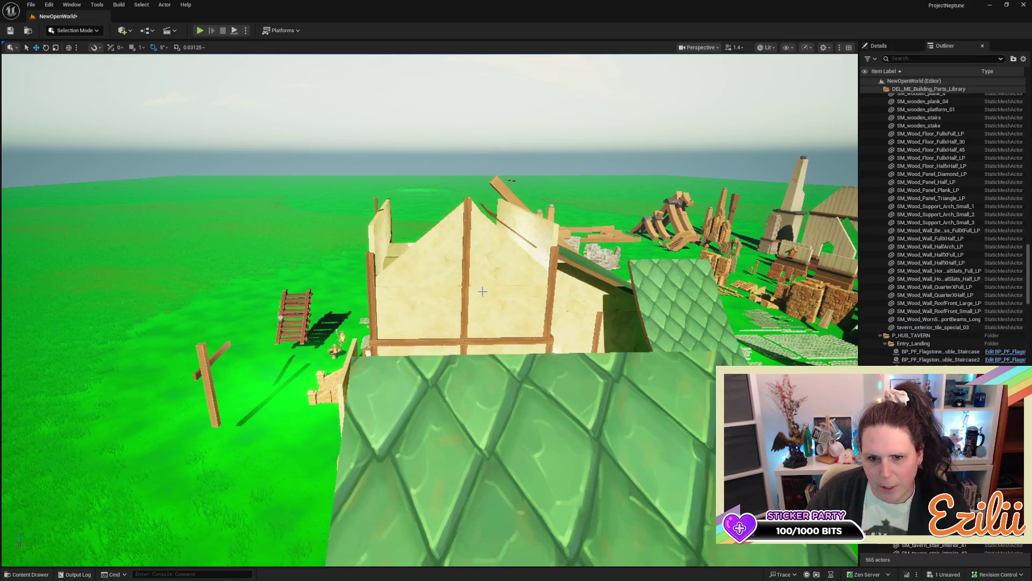
Step: Frame the SM_Plaster_FullXFull53 gable panel, pull back to a wide view, and save
key("e")
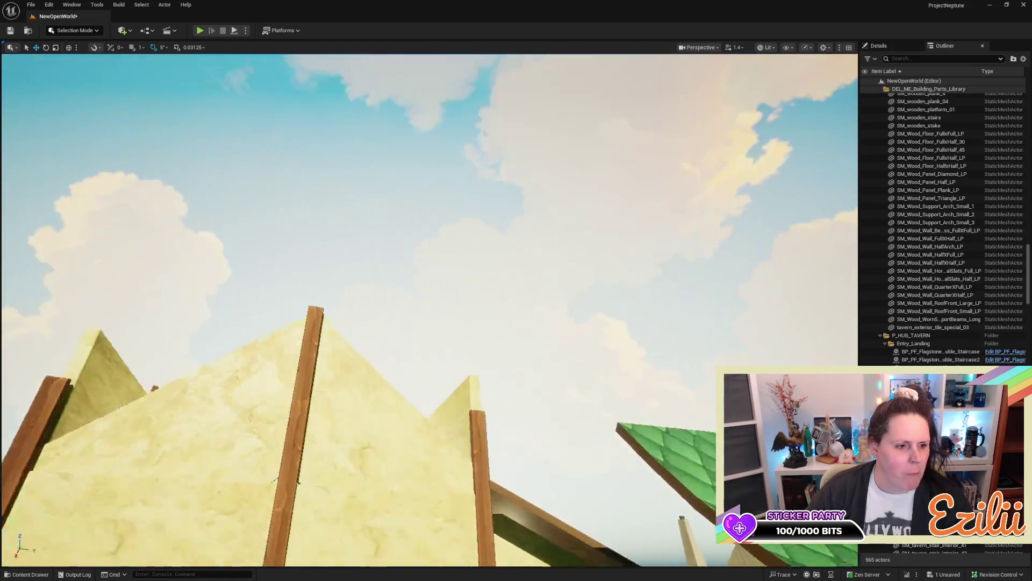
key("w")
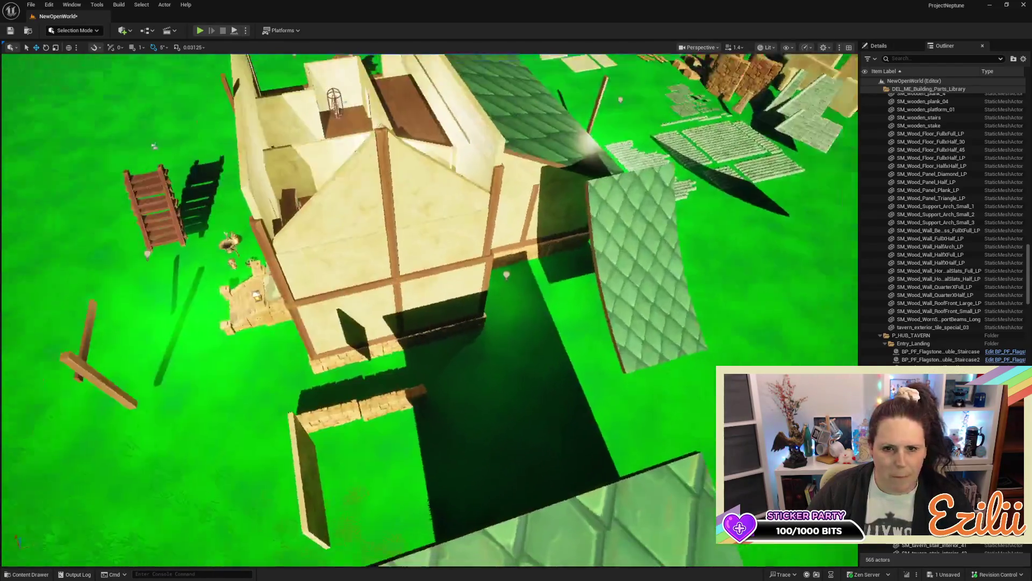
left_click(322, 344)
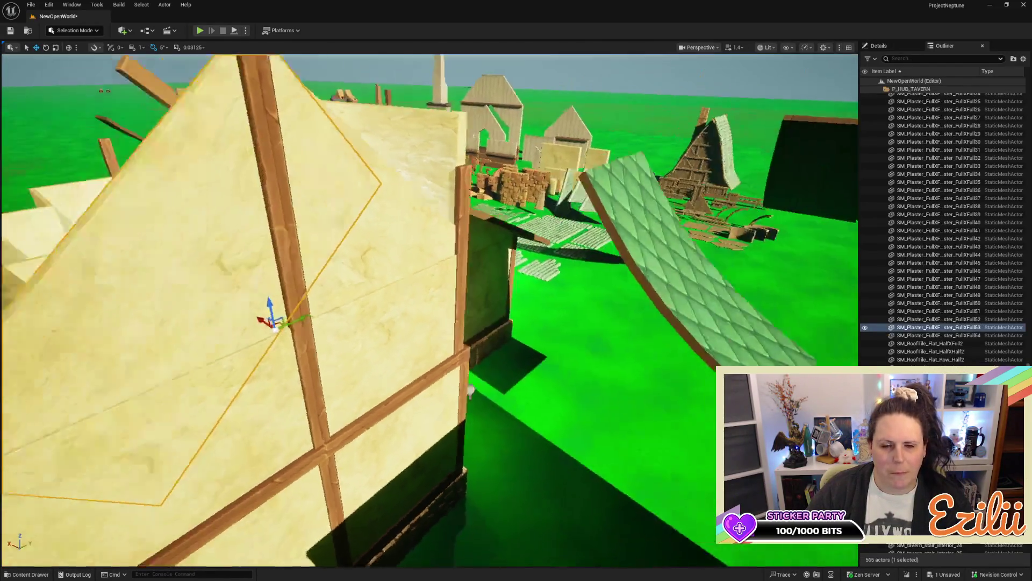
key("w")
key("s")
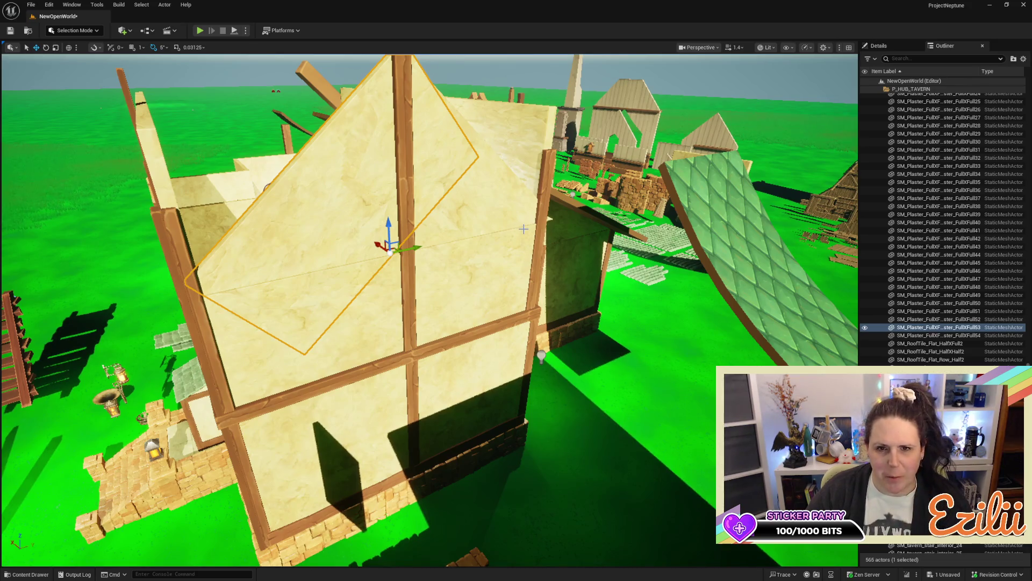
key("s")
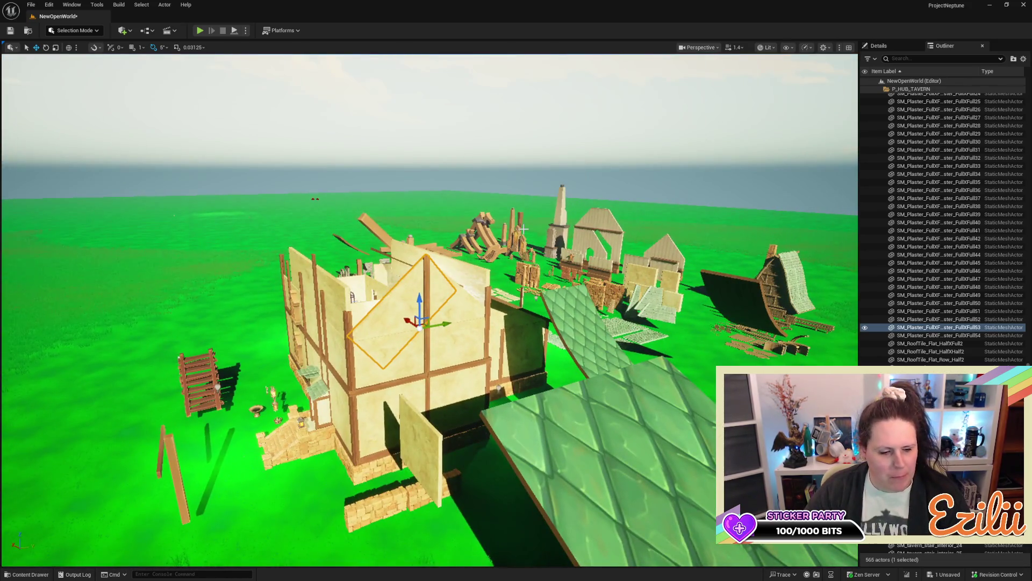
key("ctrl+s")
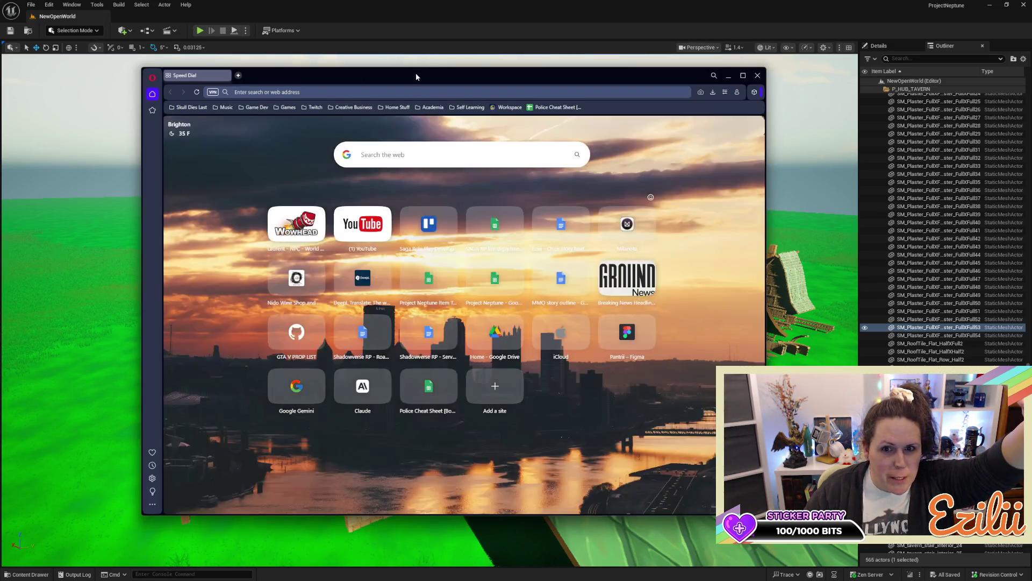
left_click_drag(415, 72, 415, 1)
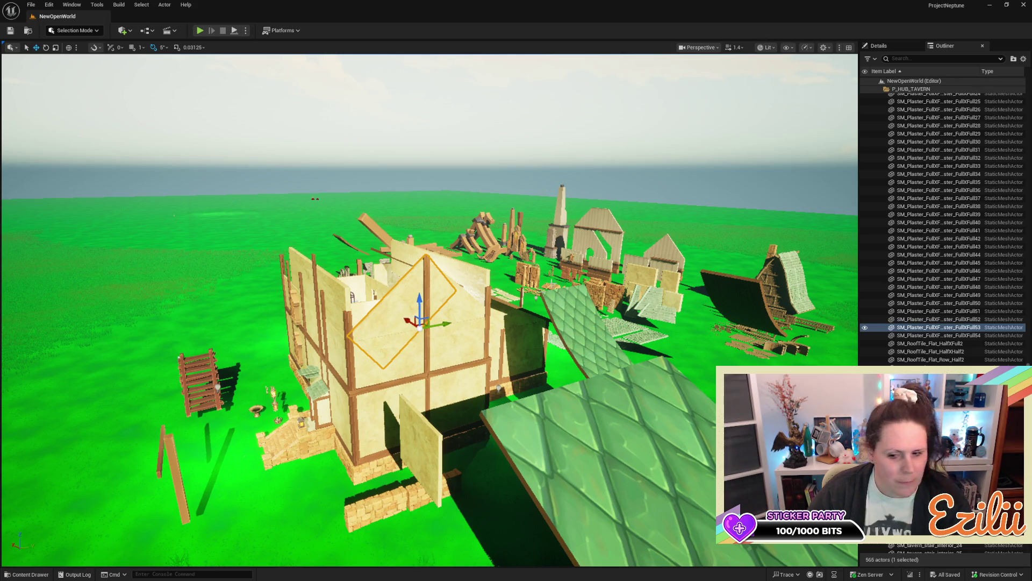
mouse_move(649, 349)
left_mouse_down()
mouse_move(649, 377)
mouse_move(649, 339)
mouse_move(594, 335)
mouse_move(618, 282)
mouse_move(584, 289)
mouse_move(624, 285)
mouse_move(585, 293)
left_mouse_up()
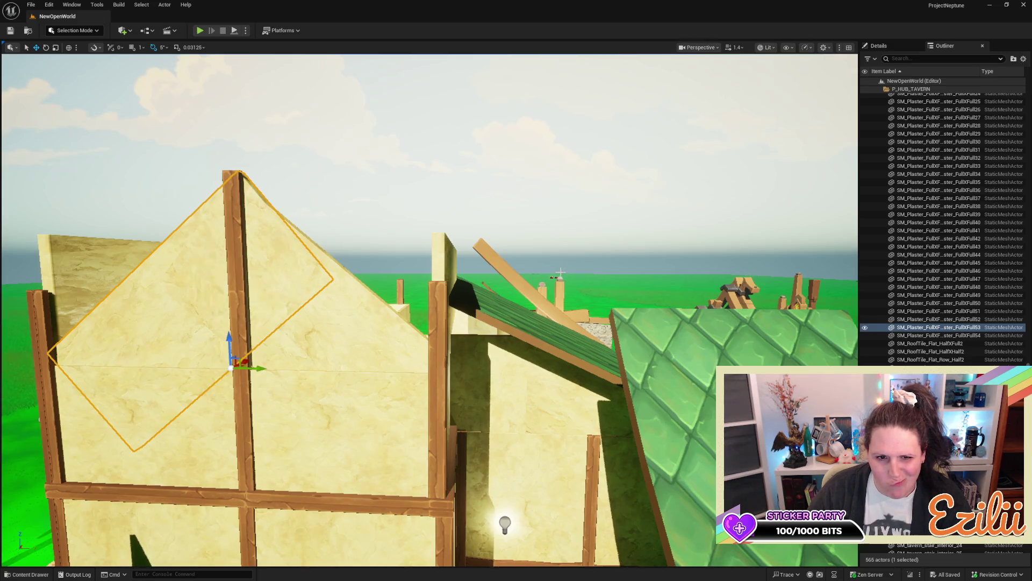
Step: Select both diagonal plaster panels and raise them together along Z toward the gable peak
left_click(312, 345, "ctrl")
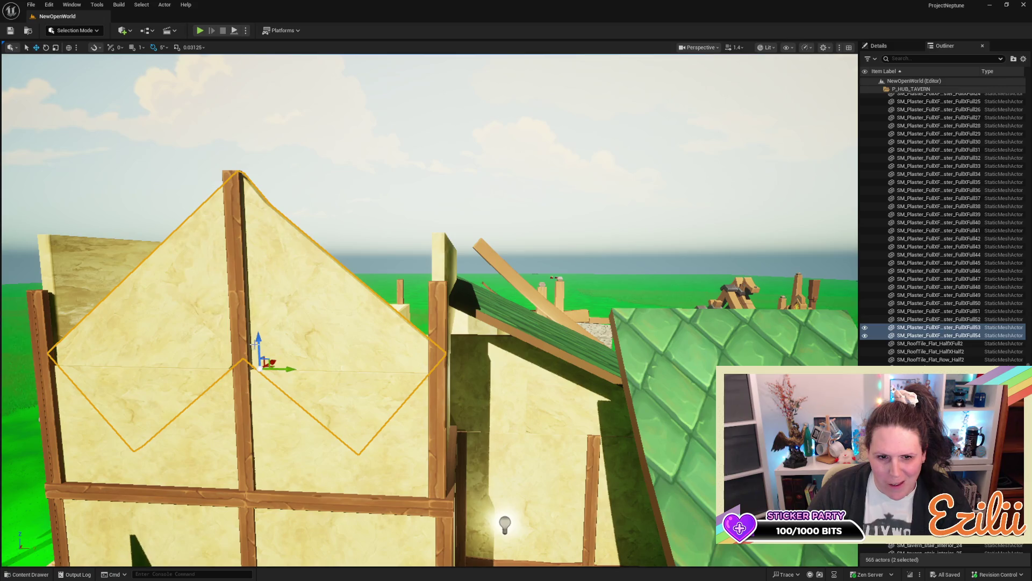
left_click_drag(256, 344, 250, 308)
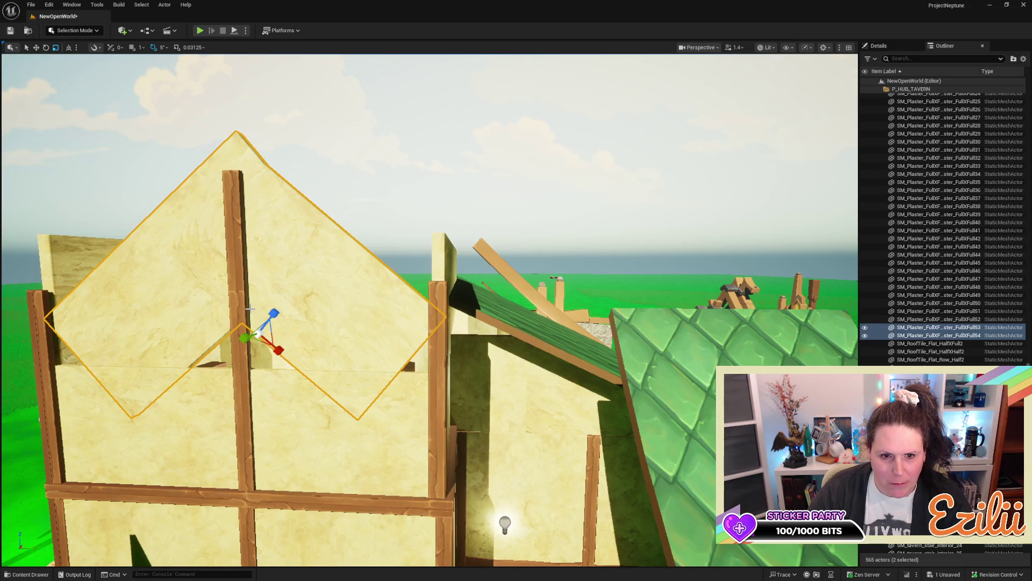
key("e")
key("w")
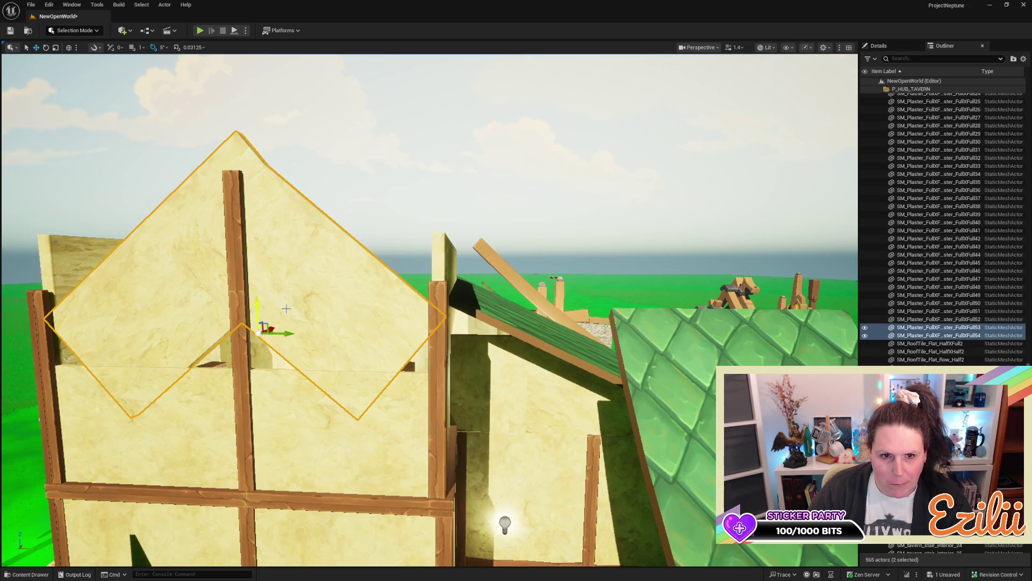
Step: Nudge the right plaster panel slightly higher, then select the green roof ridge strip
left_click(274, 305)
mouse_move(255, 305)
left_mouse_down()
mouse_move(238, 295)
mouse_move(190, 311)
left_mouse_up()
scroll(461, 310, "down", 5)
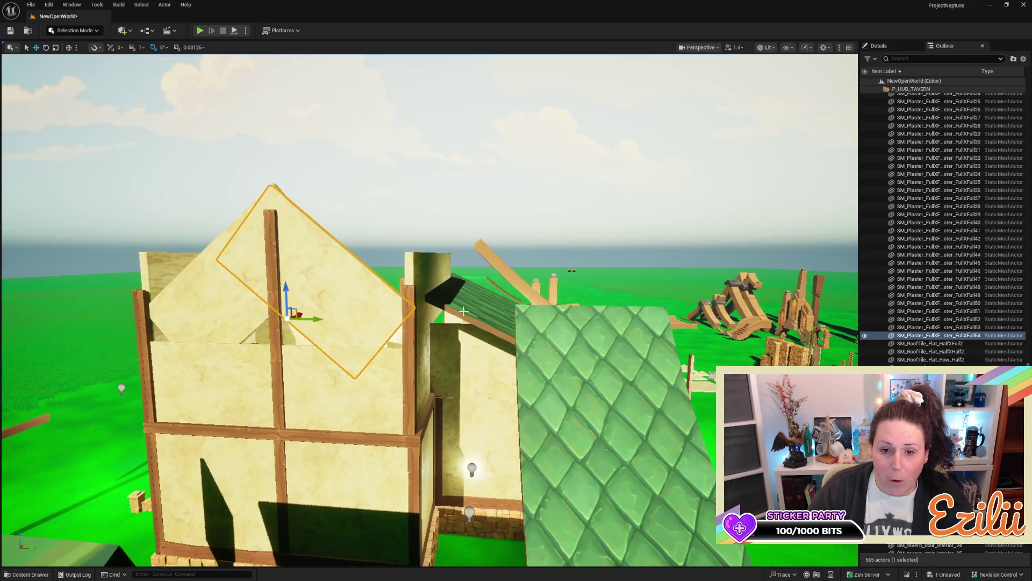
left_click(460, 310)
left_click_drag(461, 310, 617, 404)
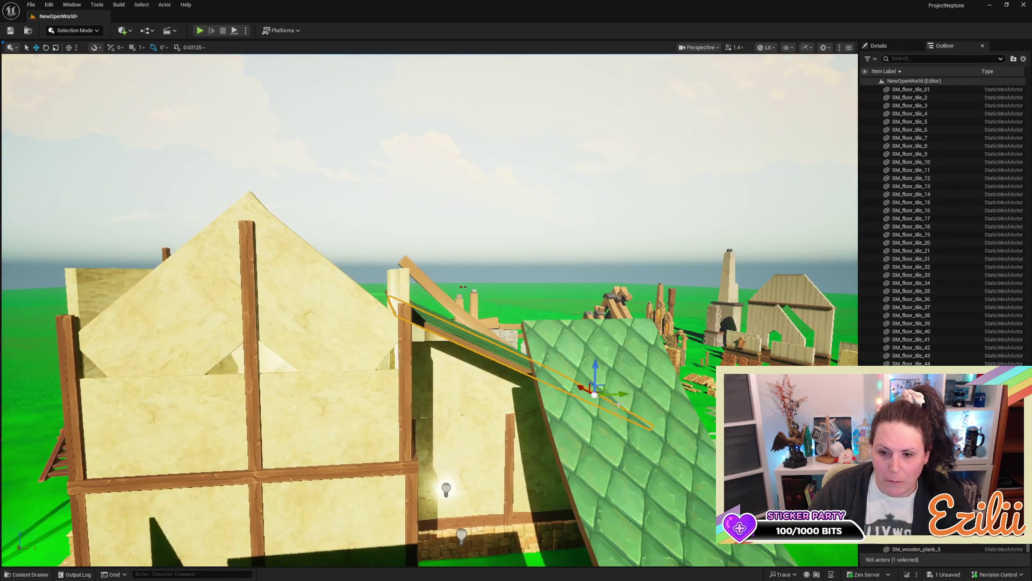
Step: Save the level with Ctrl+S and deselect the roof strip
mouse_move(535, 368)
left_mouse_down()
mouse_move(576, 387)
mouse_move(511, 390)
mouse_move(494, 360)
mouse_move(447, 328)
mouse_move(531, 353)
left_mouse_up()
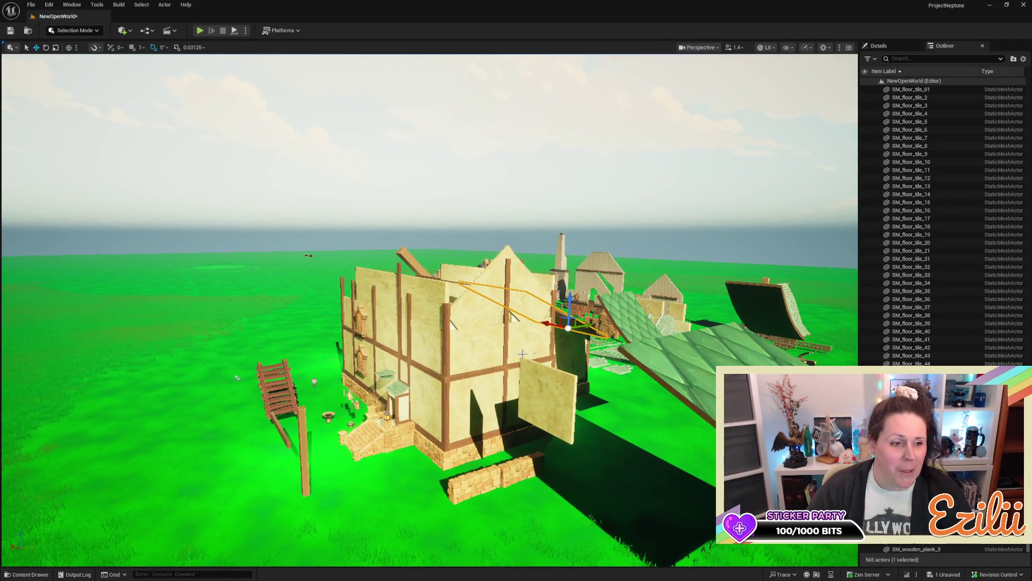
key("ctrl+s")
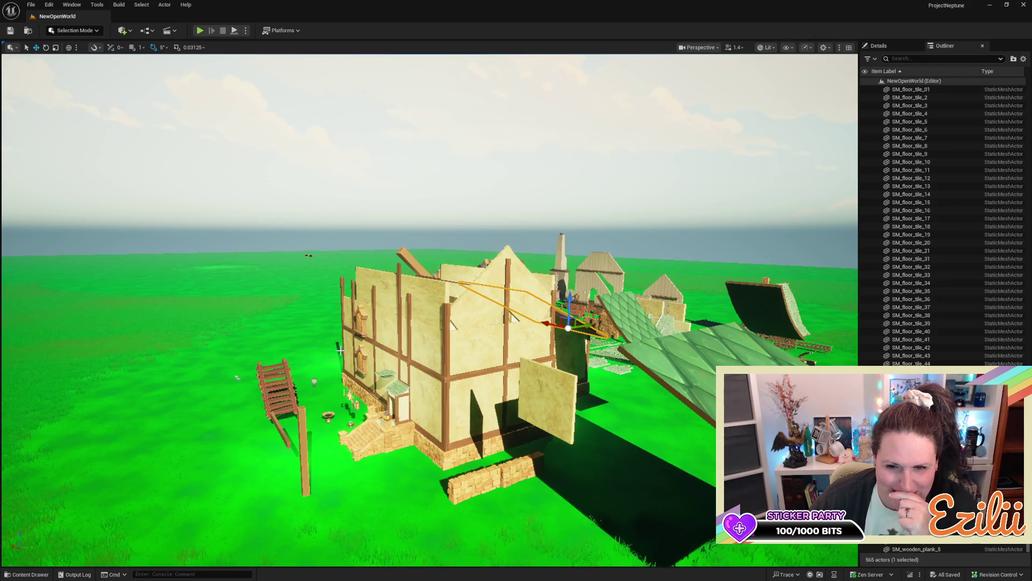
mouse_move(343, 346)
left_mouse_down()
mouse_move(365, 314)
mouse_move(361, 338)
left_mouse_up()
left_click(690, 340)
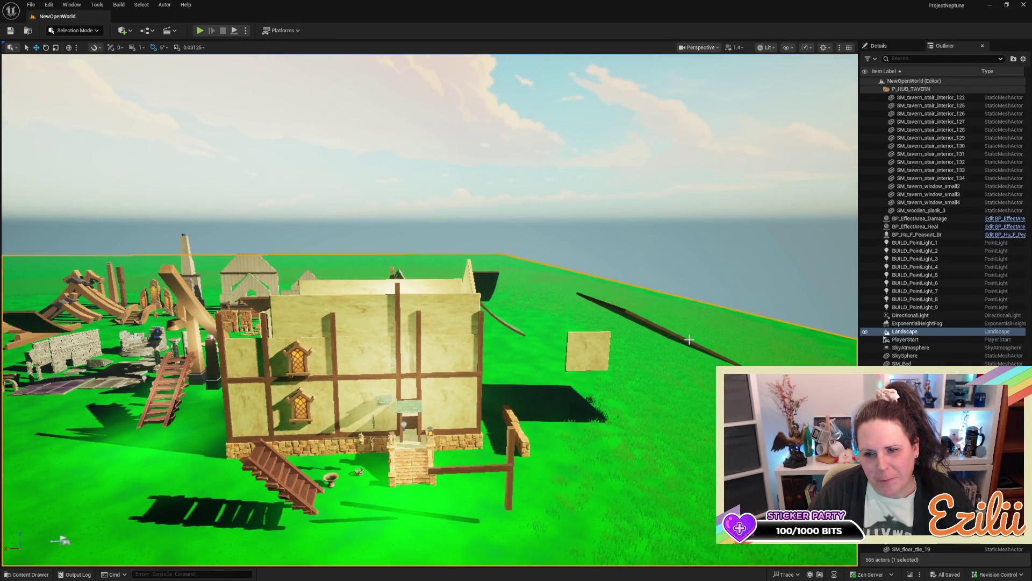
Step: Place a green roof plank on the front wall and add a copy rotated to -175° on the left
left_click(686, 340)
left_click_drag(678, 351, 453, 388)
mouse_move(480, 355)
left_mouse_down()
mouse_move(508, 309)
mouse_move(519, 323)
mouse_move(508, 335)
mouse_move(433, 301)
left_mouse_up()
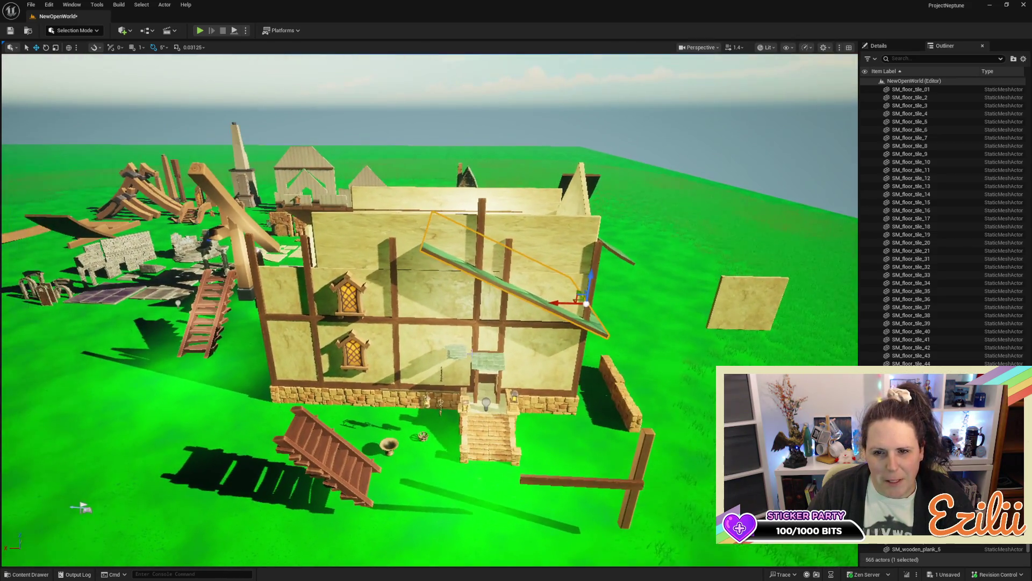
left_click_drag(552, 300, 422, 322)
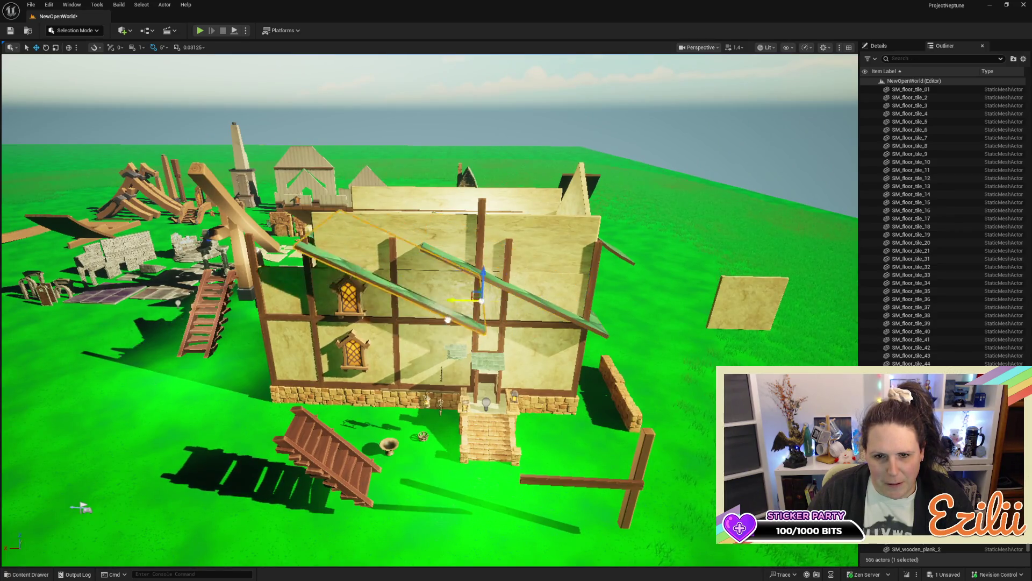
key("e")
mouse_move(492, 311)
left_mouse_down()
mouse_move(452, 322)
mouse_move(492, 317)
left_mouse_up()
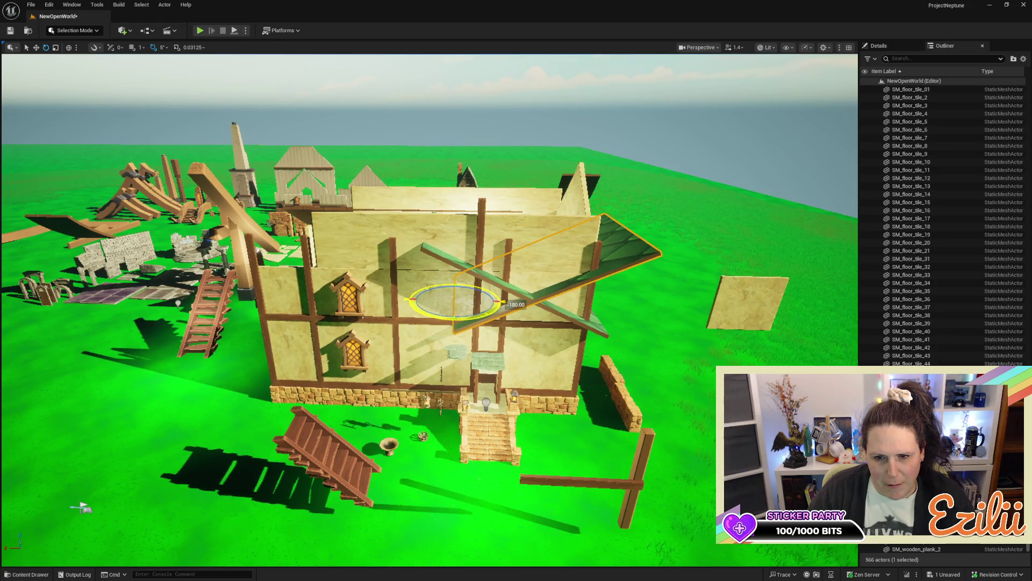
key("w")
mouse_move(427, 304)
left_mouse_down()
mouse_move(258, 329)
mouse_move(261, 301)
left_mouse_up()
Step: Select both green roof planks and shift them right to form the peaked trim
left_click_drag(372, 301, 372, 289)
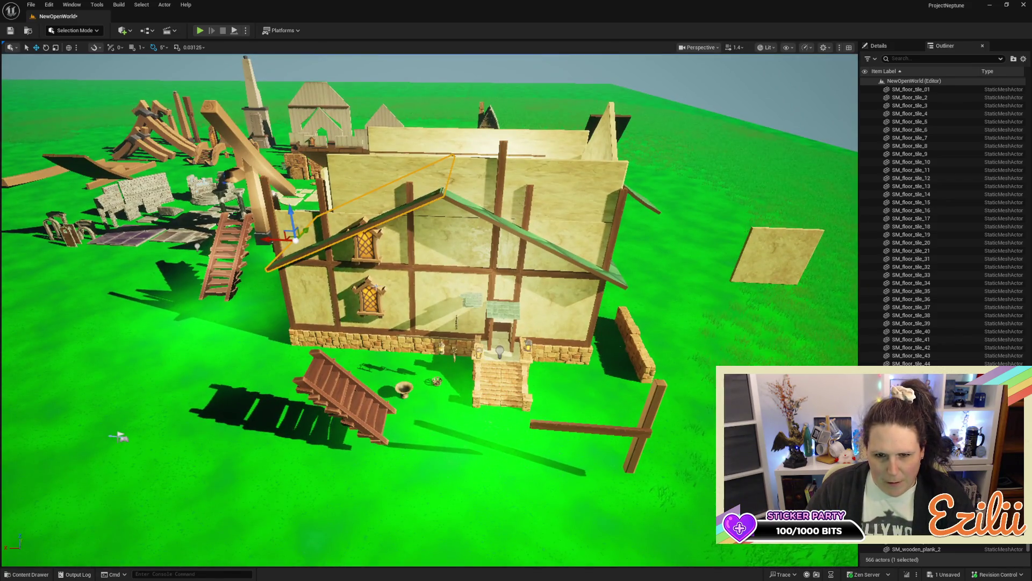
left_click(500, 220, "ctrl")
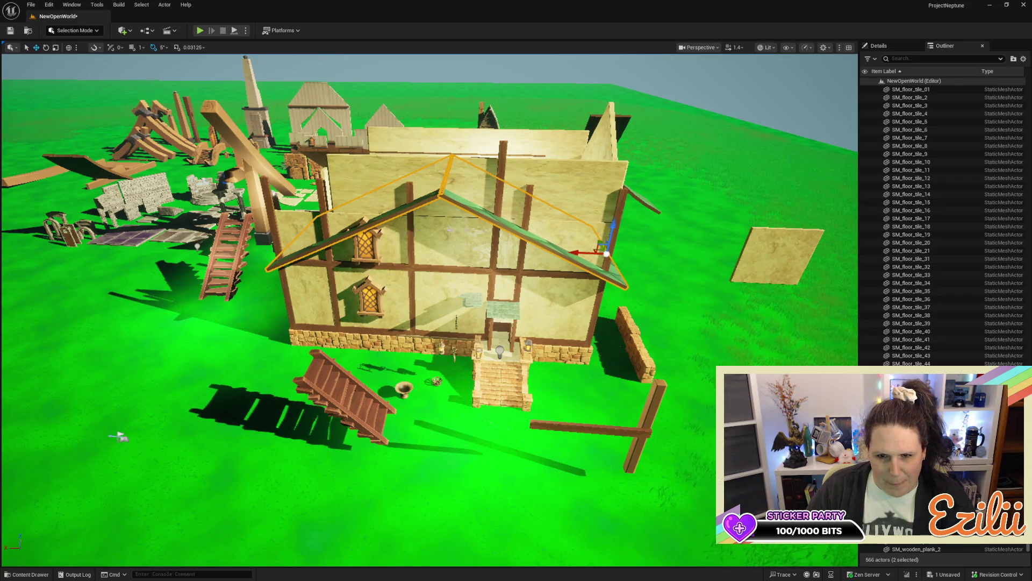
left_click_drag(582, 254, 658, 255)
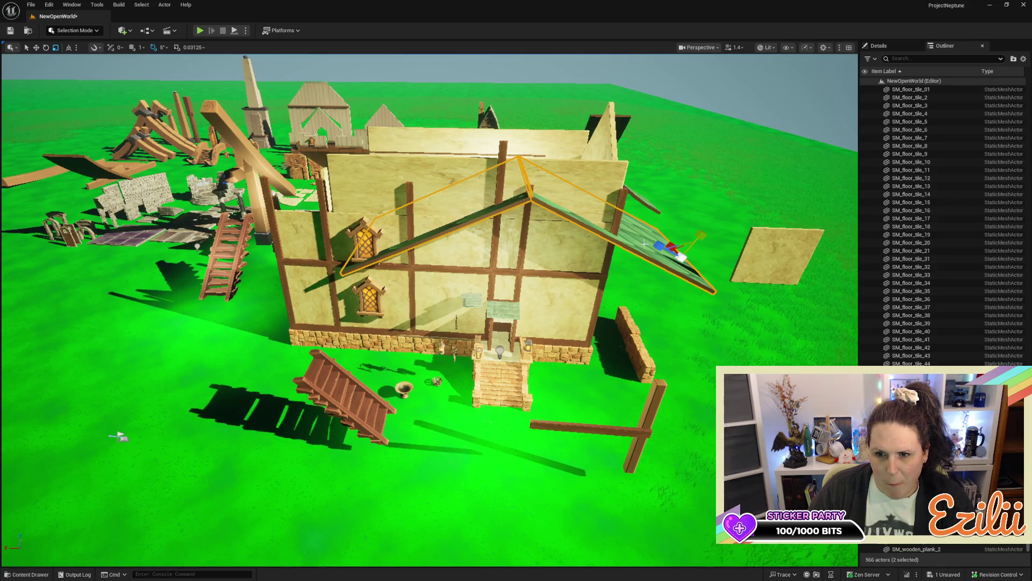
mouse_move(660, 247)
left_mouse_down()
mouse_move(549, 193)
mouse_move(549, 226)
mouse_move(623, 234)
mouse_move(518, 246)
mouse_move(543, 226)
left_mouse_up()
Step: Orbit around and above the tavern to inspect the small tiled awning over the entrance
mouse_move(458, 145)
left_mouse_down()
mouse_move(457, 180)
mouse_move(477, 192)
mouse_move(452, 194)
left_mouse_up()
mouse_move(119, 253)
left_mouse_down()
mouse_move(198, 256)
mouse_move(468, 195)
left_mouse_up()
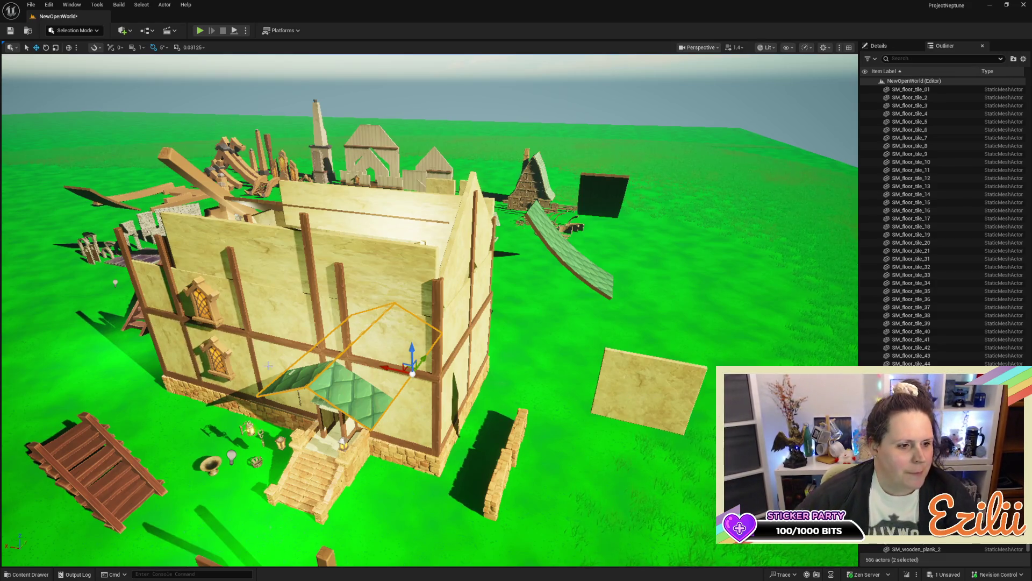
mouse_move(417, 365)
left_mouse_down()
mouse_move(398, 362)
mouse_move(416, 365)
left_mouse_up()
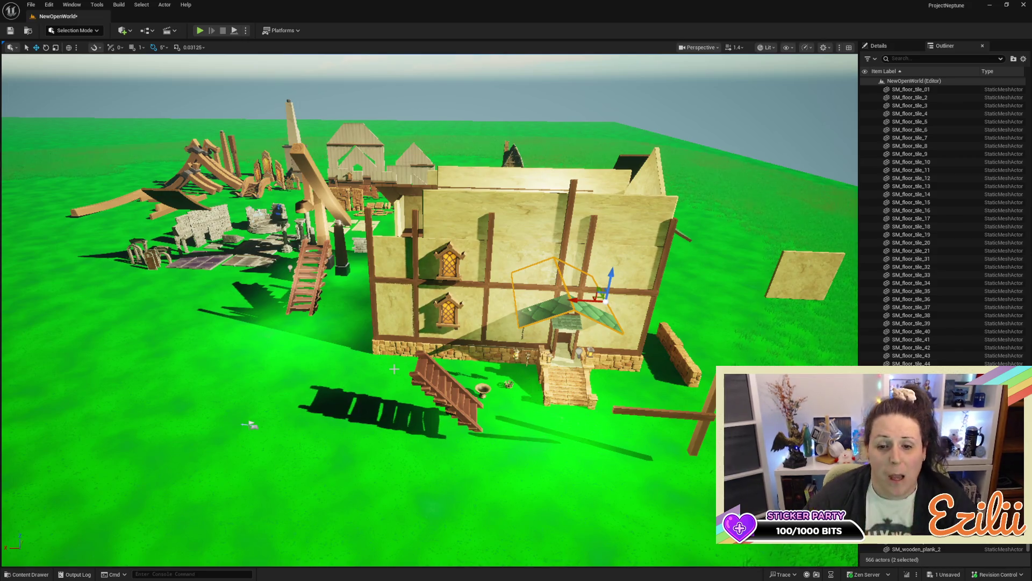
left_click_drag(394, 369, 409, 367)
mouse_move(184, 384)
left_mouse_down()
mouse_move(113, 383)
mouse_move(113, 362)
left_mouse_up()
mouse_move(203, 448)
left_mouse_down()
mouse_move(168, 262)
mouse_move(137, 228)
left_mouse_up()
mouse_move(682, 432)
left_mouse_down()
mouse_move(308, 490)
mouse_move(209, 290)
left_mouse_up()
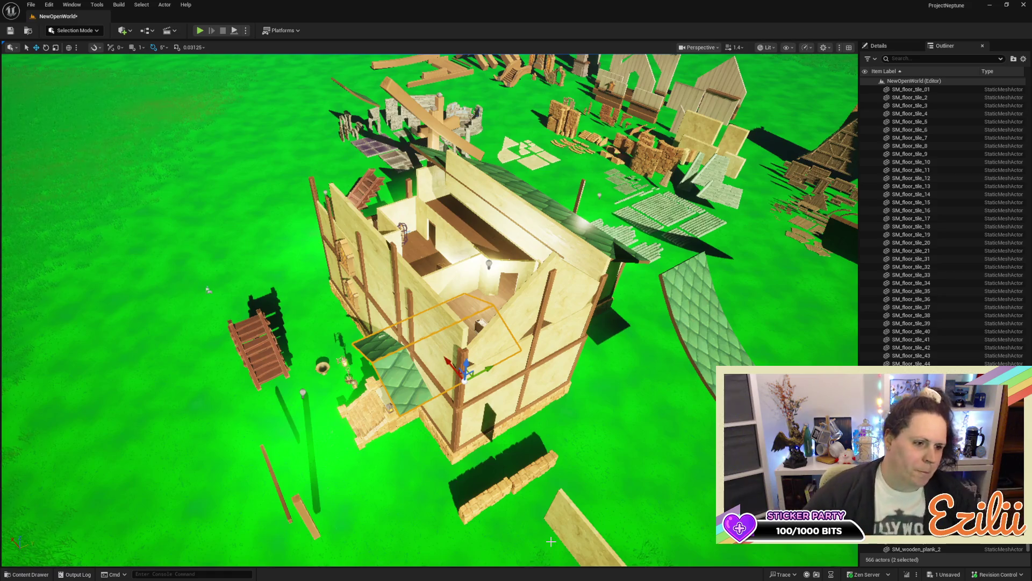
scroll(430, 311, "down", 5)
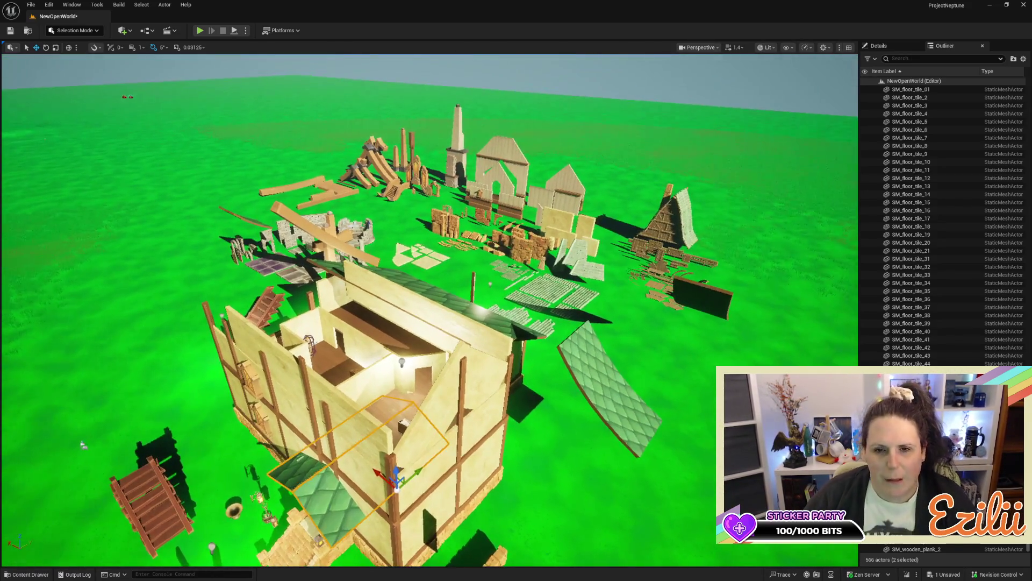